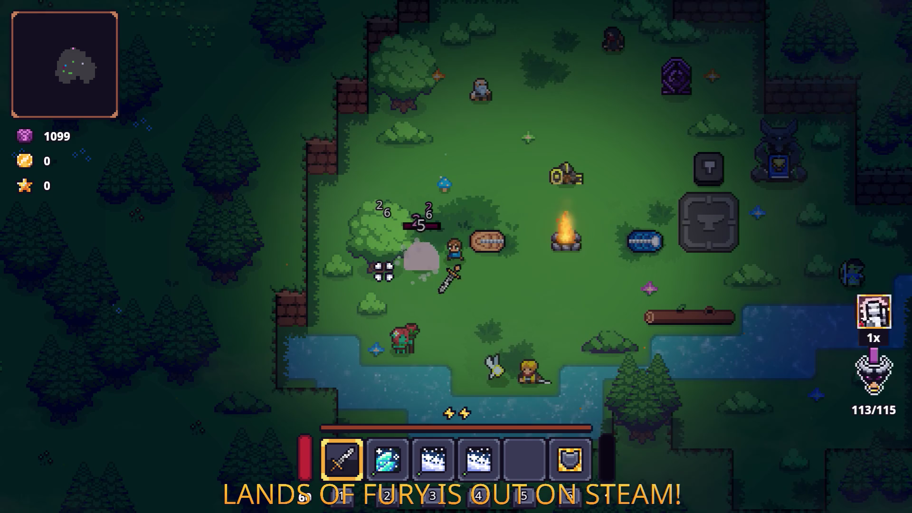
# Step: Walk the hero past the campfire and strike the skeleton twice with the sword
pyautogui.press('d')
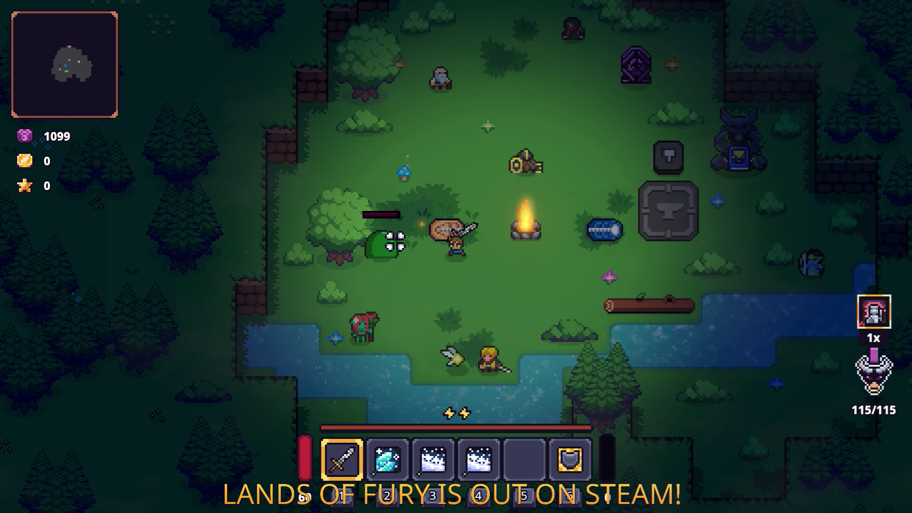
pyautogui.press('w')
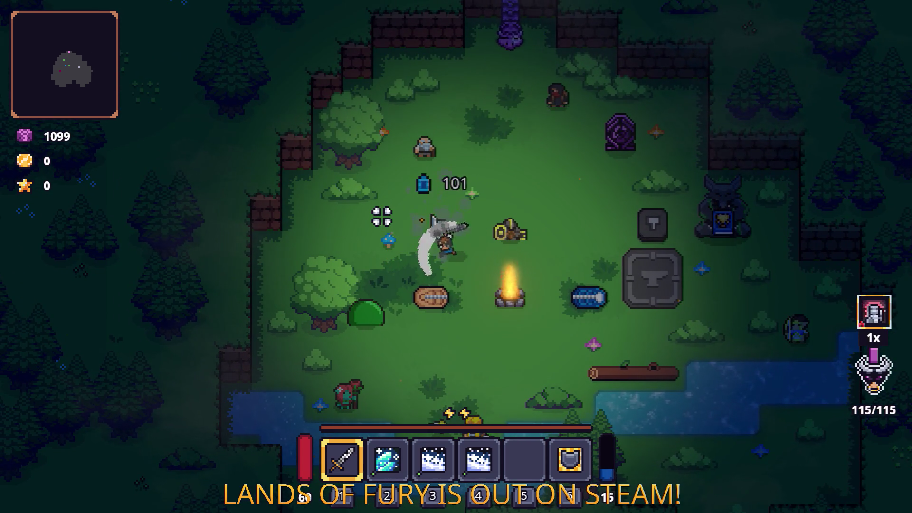
pyautogui.press('s')
pyautogui.press('a')
pyautogui.click(376, 256)
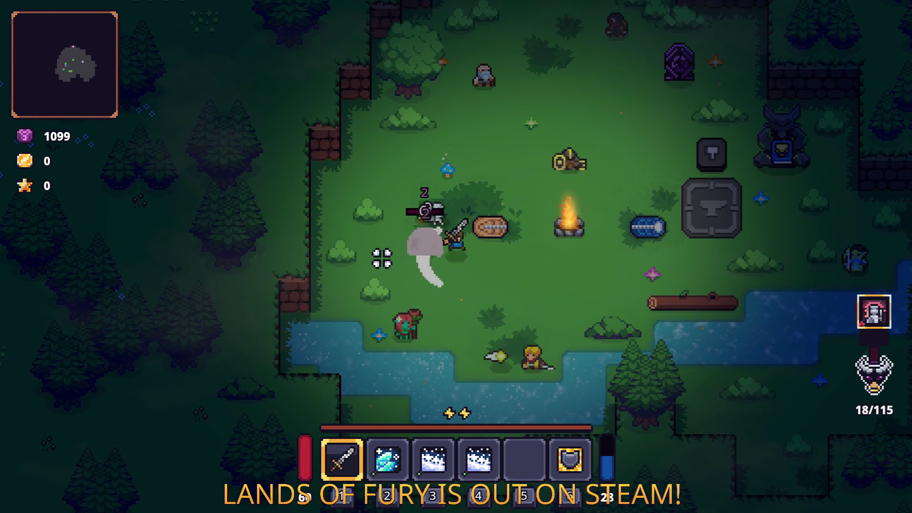
pyautogui.click(382, 258)
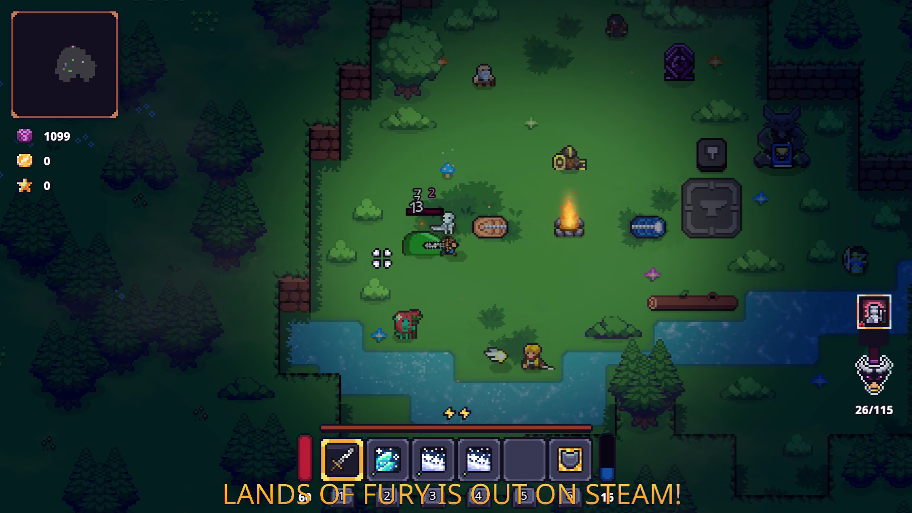
# Step: Dash past the campfire onto the anvil and bring up the inventory
pyautogui.press('space')
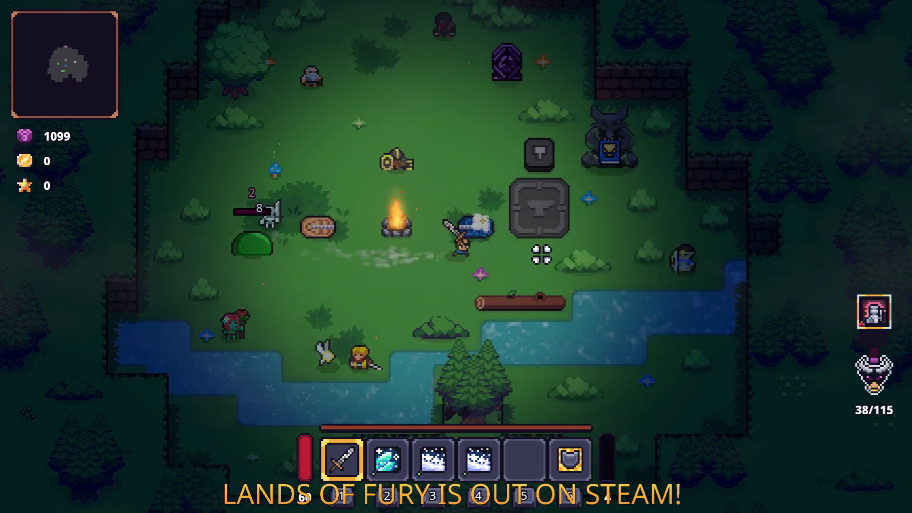
pyautogui.press('d')
pyautogui.press('w')
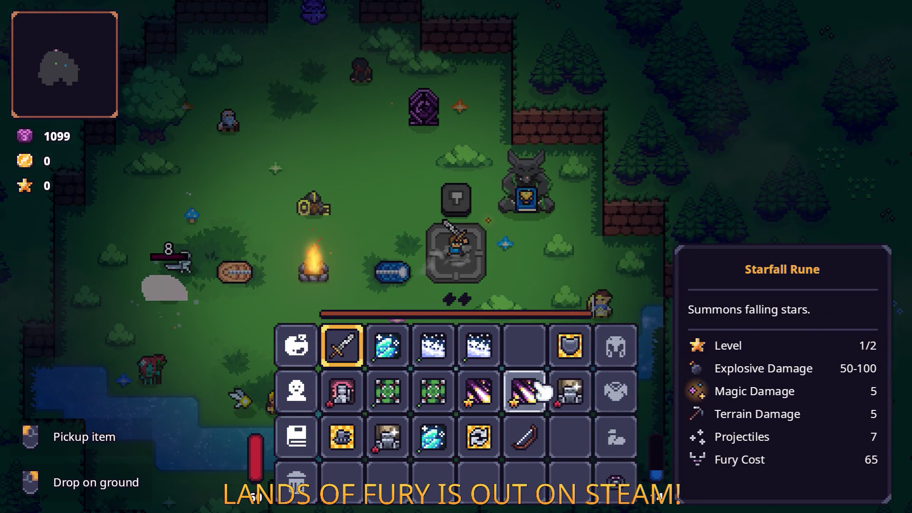
# Step: Clear the sword's rune slot of the level 1 rune and close the inventory
pyautogui.press('e')
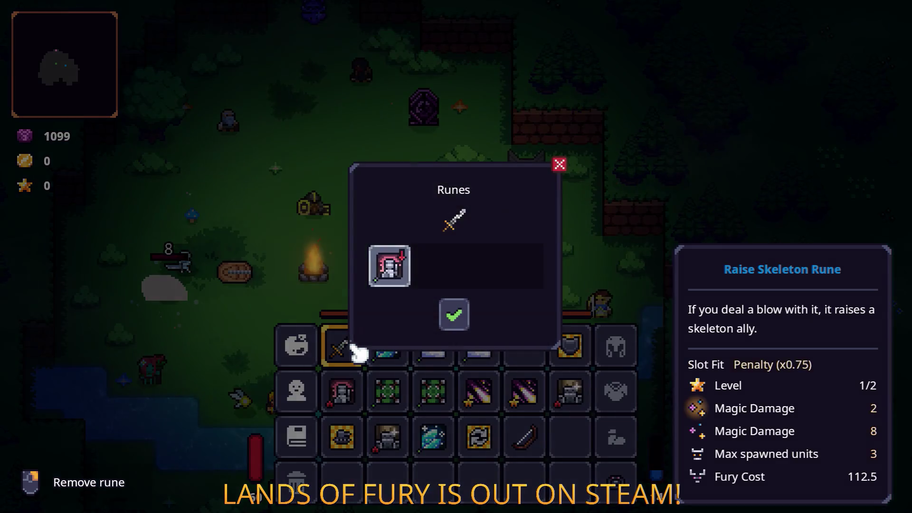
pyautogui.click(465, 318)
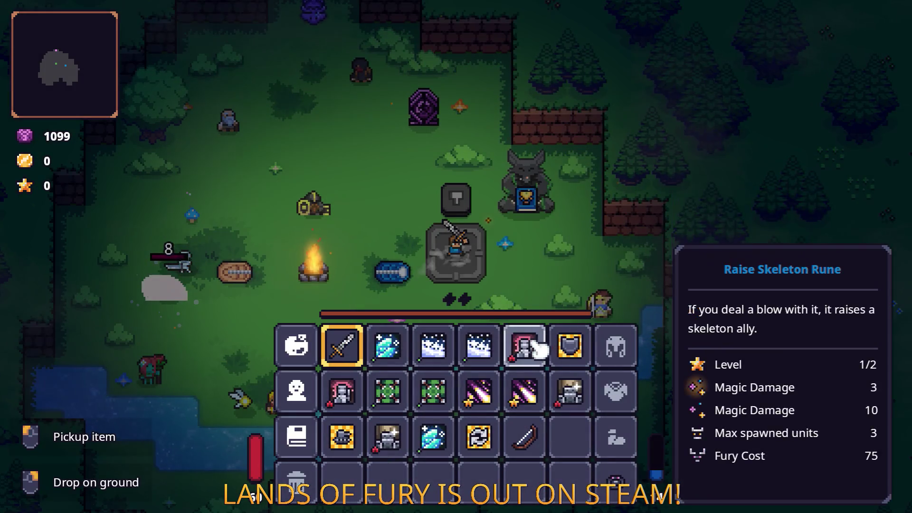
pyautogui.press('Escape')
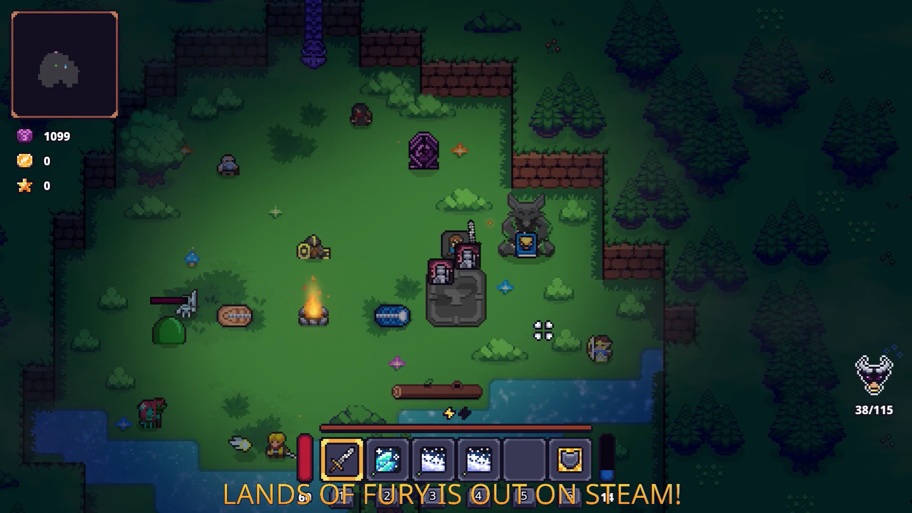
# Step: Put the Raise Skeleton Rune in the Rusty Sword's empty slot, confirm, and resume play
pyautogui.press('i')
pyautogui.press('e')
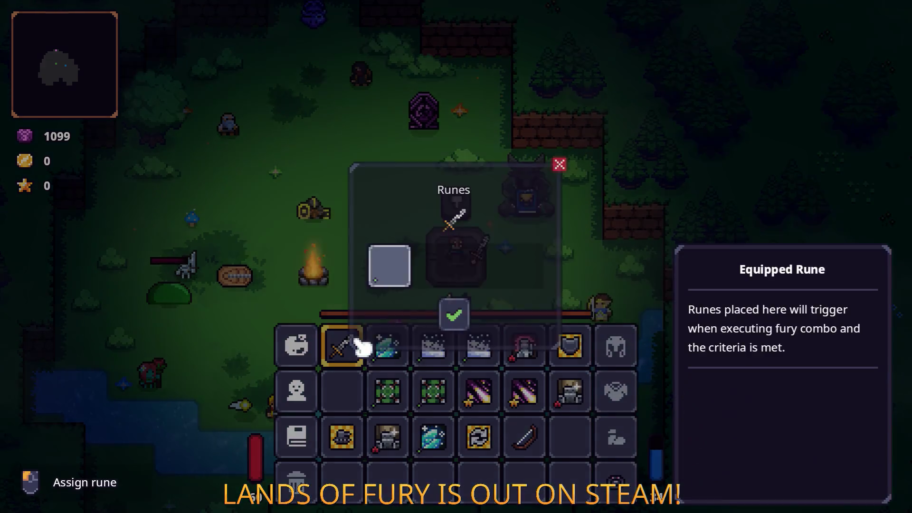
pyautogui.click(404, 261)
pyautogui.click(477, 252)
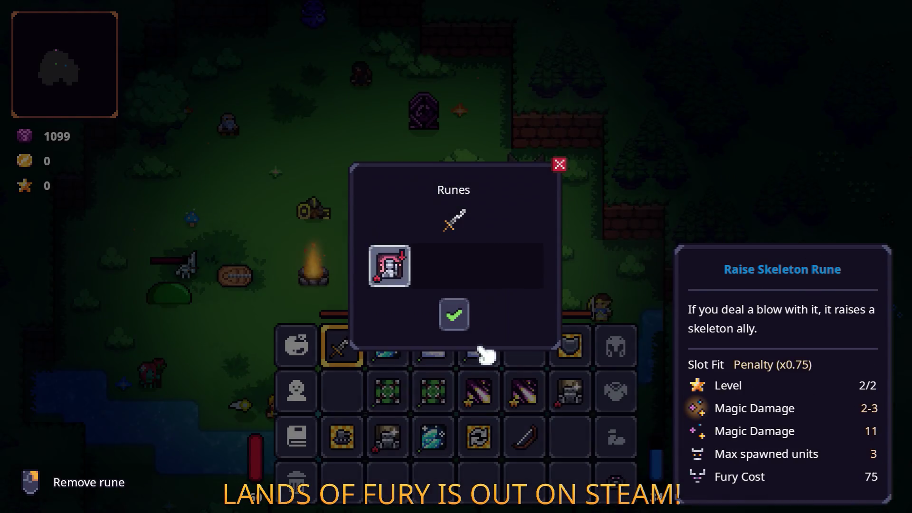
pyautogui.click(456, 314)
pyautogui.press('Escape')
# Step: Attack the skeleton and then the slime repeatedly to fill the fury meter
pyautogui.press('a')
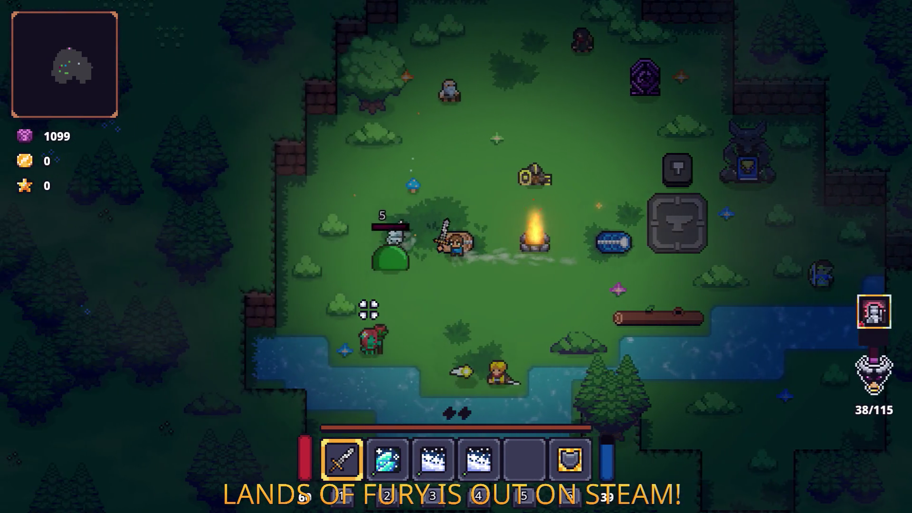
pyautogui.click(378, 234)
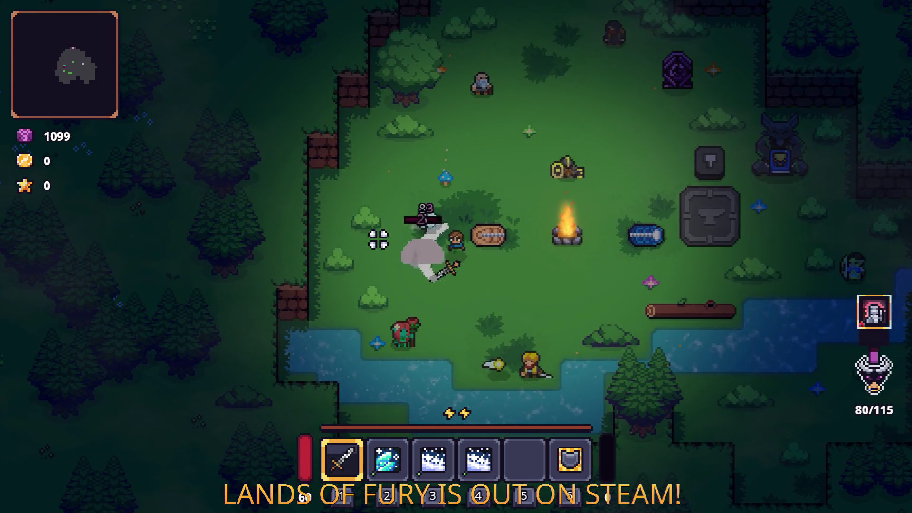
pyautogui.click(378, 239)
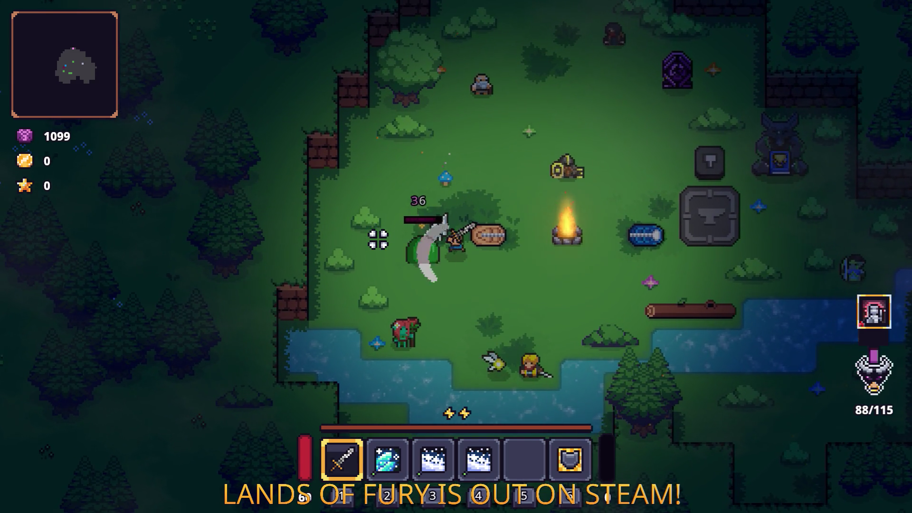
pyautogui.click(379, 240)
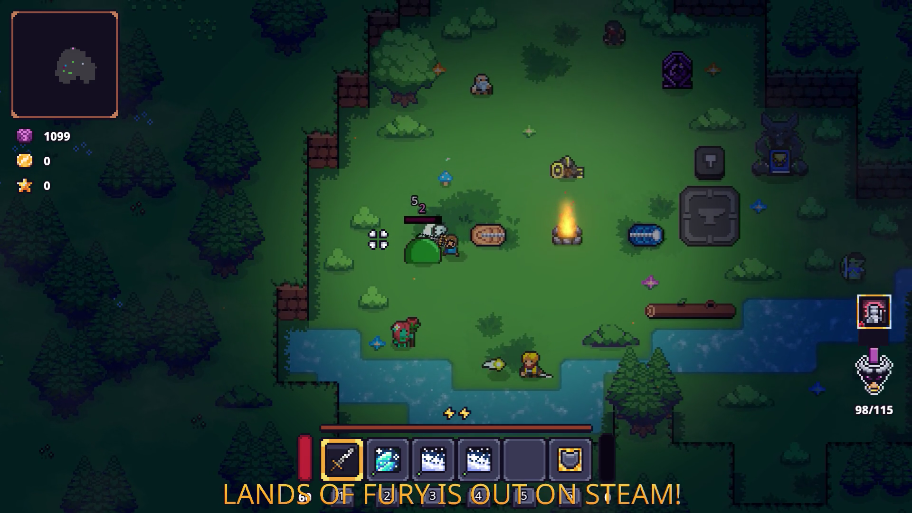
pyautogui.click(378, 239)
pyautogui.click(378, 239)
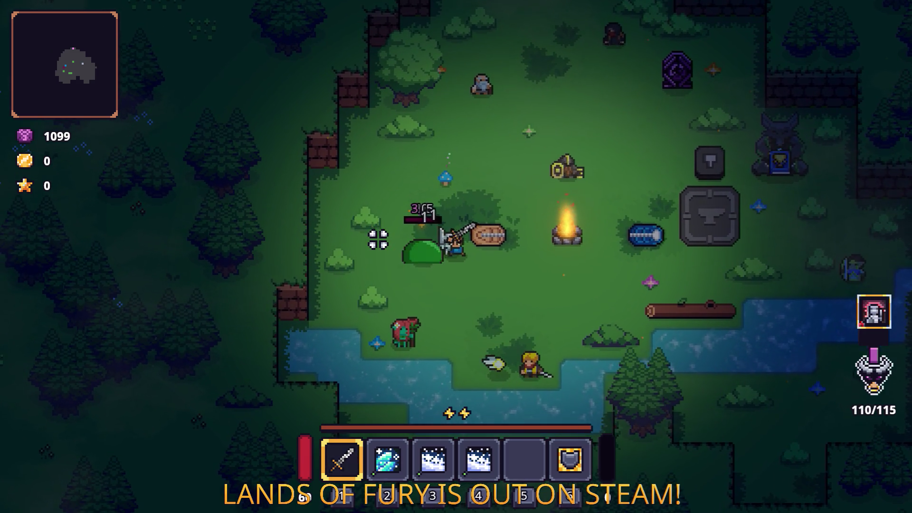
# Step: Unleash the fury combo to raise skeleton allies, then switch to the Godot editor
pyautogui.press('d')
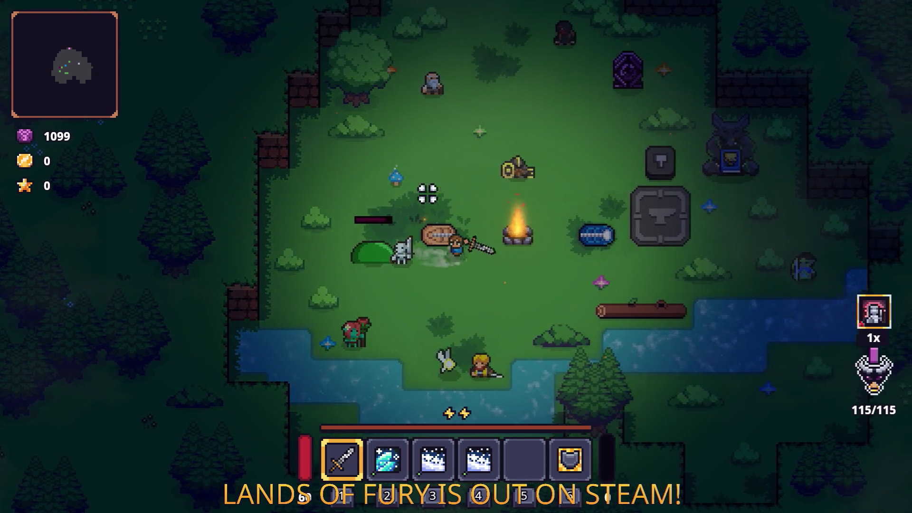
pyautogui.press('q')
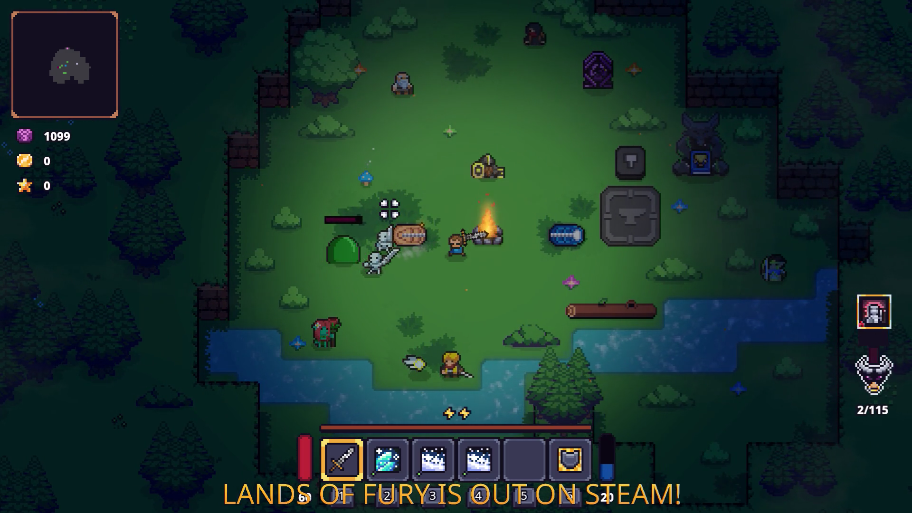
pyautogui.hotkey('alt', 'Tab')
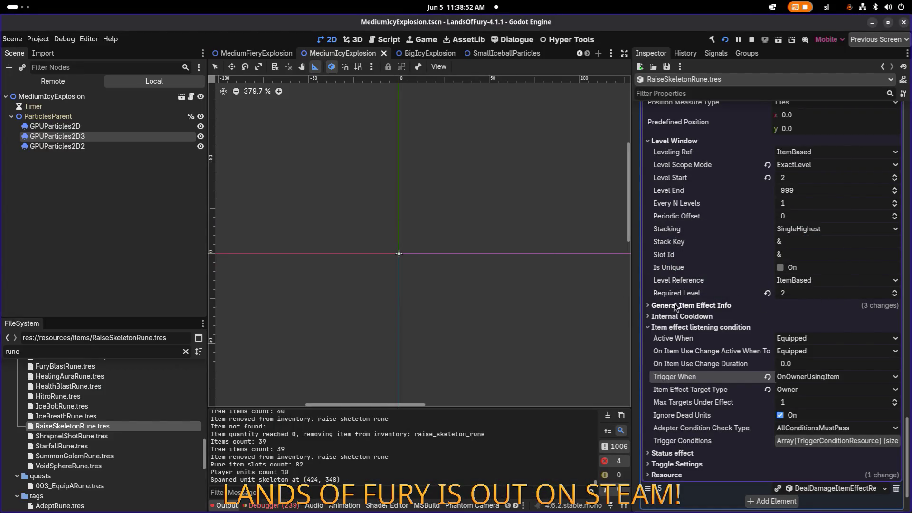
# Step: Under General Item Effect Info, set RaiseSkeletonRune's Min Amount and Max Amount to 2.0
pyautogui.scroll(-3, 765, 314)
pyautogui.scroll(15, 765, 315)
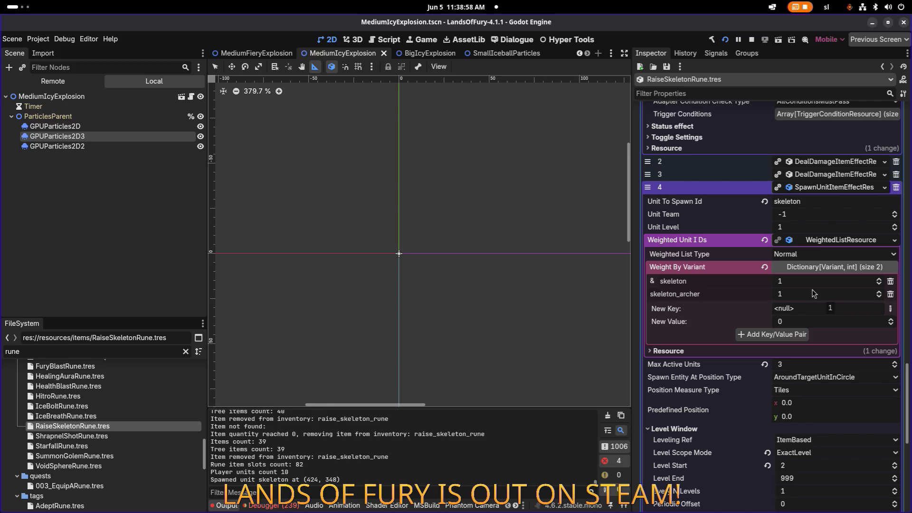
pyautogui.scroll(-8, 813, 293)
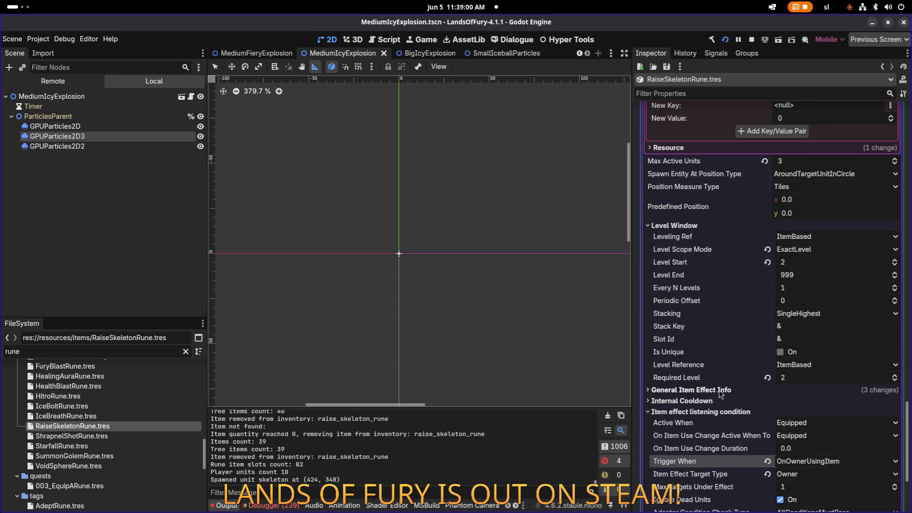
pyautogui.click(721, 390)
pyautogui.scroll(-4, 722, 394)
pyautogui.click(808, 341)
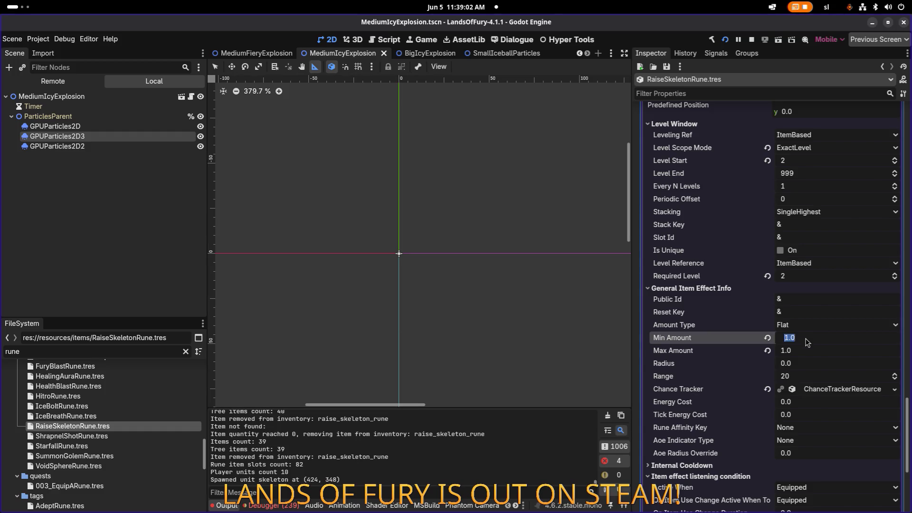
pyautogui.write('2')
pyautogui.click(806, 350)
pyautogui.write('2')
pyautogui.press('Return')
# Step: Save the rune resource, open SummonGolemRune.tres, then return to the game
pyautogui.hotkey('ctrl', 's')
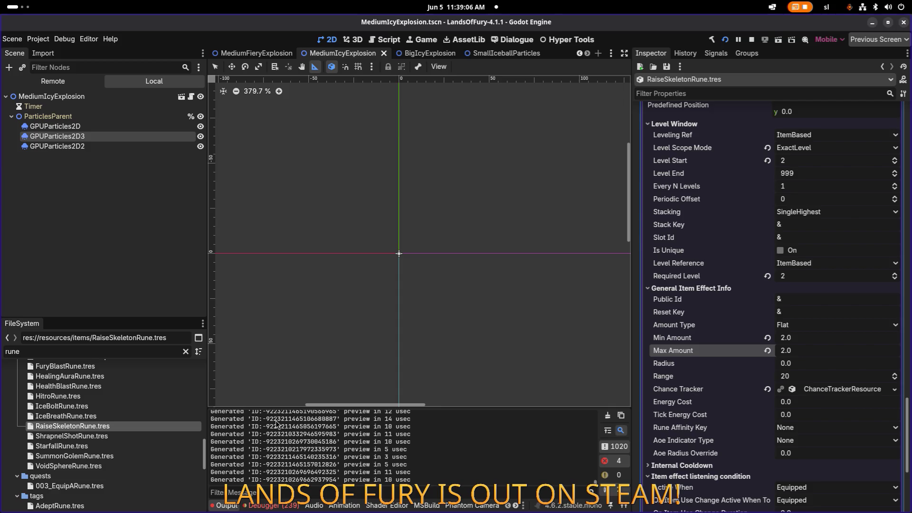
pyautogui.click(129, 455)
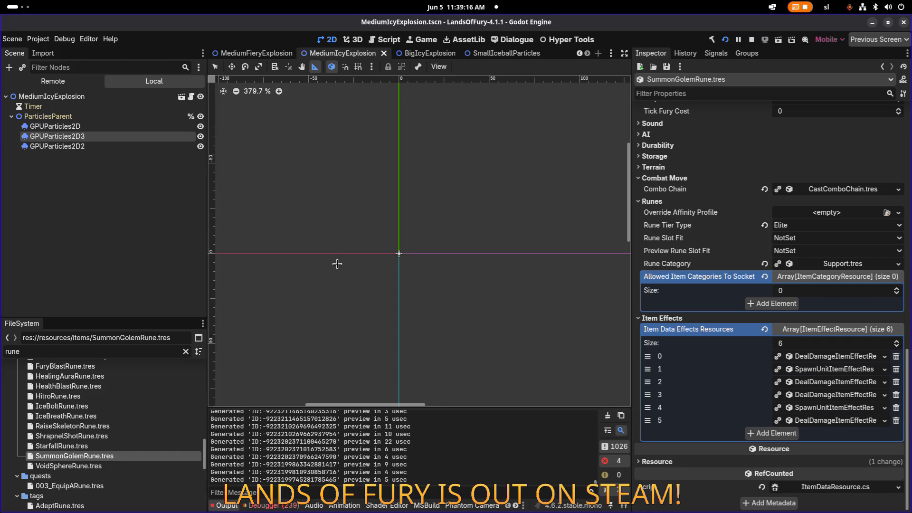
pyautogui.hotkey('alt', 'Tab')
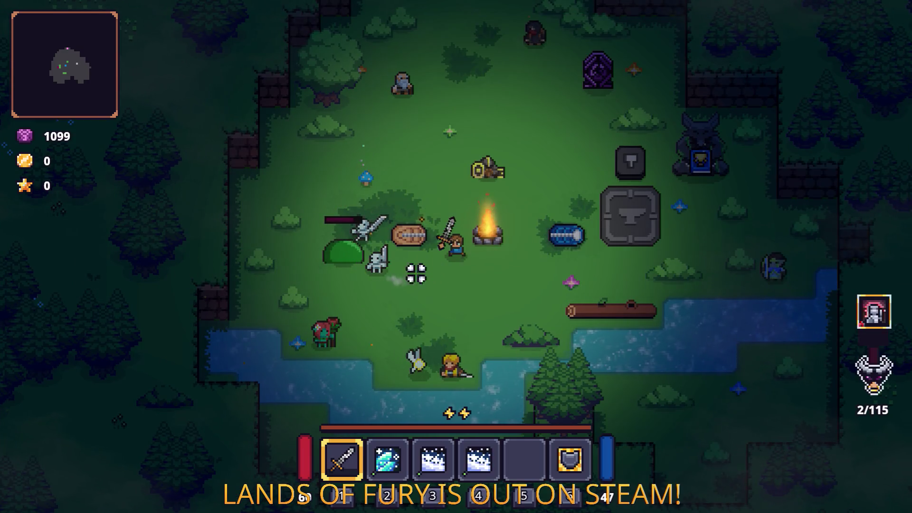
# Step: At the anvil, remove the Raise Skeleton Rune from the Rusty Sword
pyautogui.press('d')
pyautogui.press('Tab')
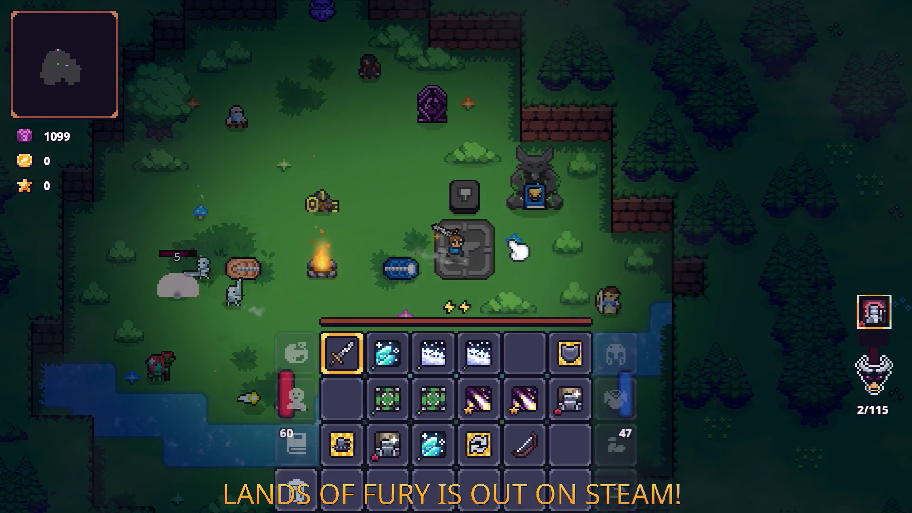
pyautogui.moveTo(361, 351)
pyautogui.press('e')
pyautogui.click(403, 266)
pyautogui.click(453, 315)
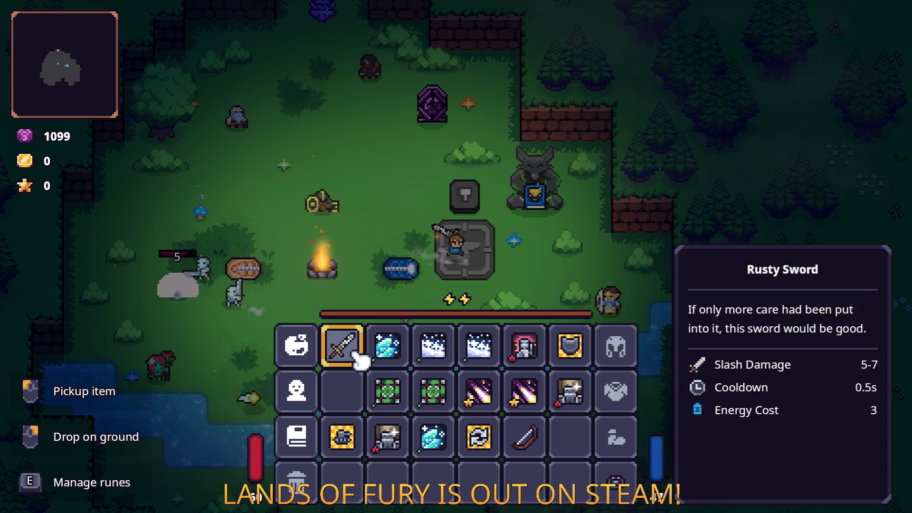
pyautogui.press('Tab')
pyautogui.press('Tab')
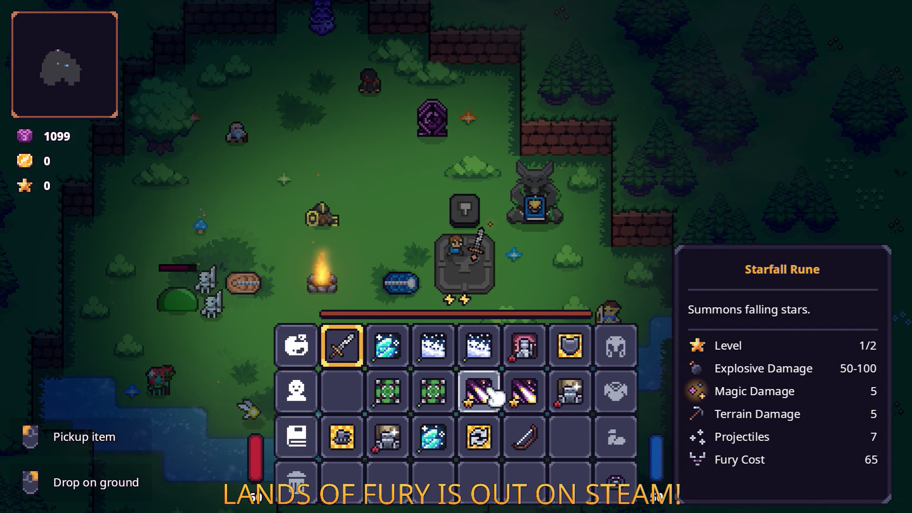
# Step: Fit the Starfall Rune into the sword's rune slot, confirm, and resume play
pyautogui.click(494, 397)
pyautogui.press('w')
pyautogui.press('s')
pyautogui.press('Tab')
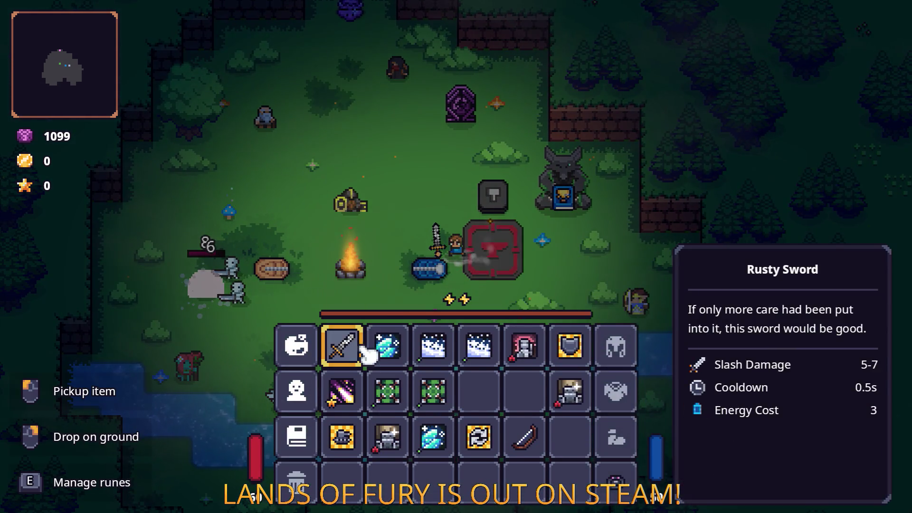
pyautogui.press('e')
pyautogui.click(388, 264)
pyautogui.click(431, 291)
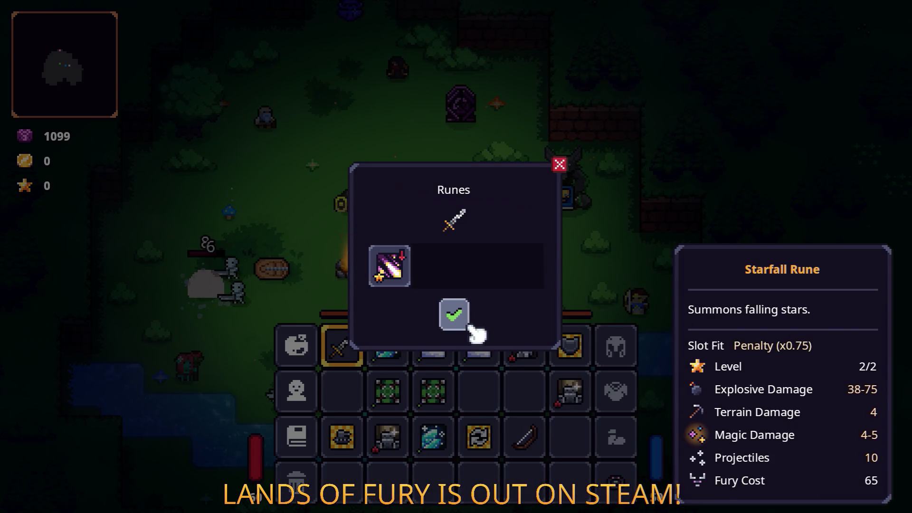
pyautogui.click(469, 325)
pyautogui.press('Tab')
# Step: Fight the skeletons across the clearing and unleash the charged Starfall fury combo
pyautogui.press('a')
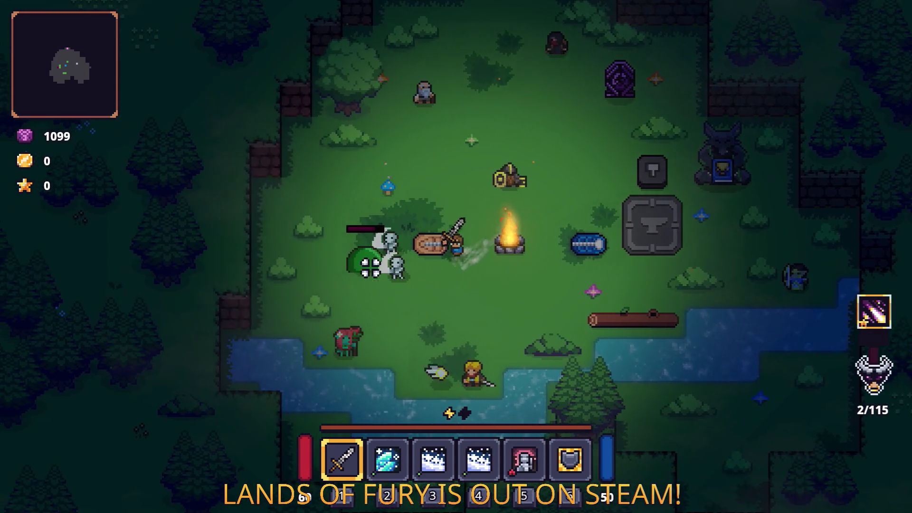
pyautogui.press('a')
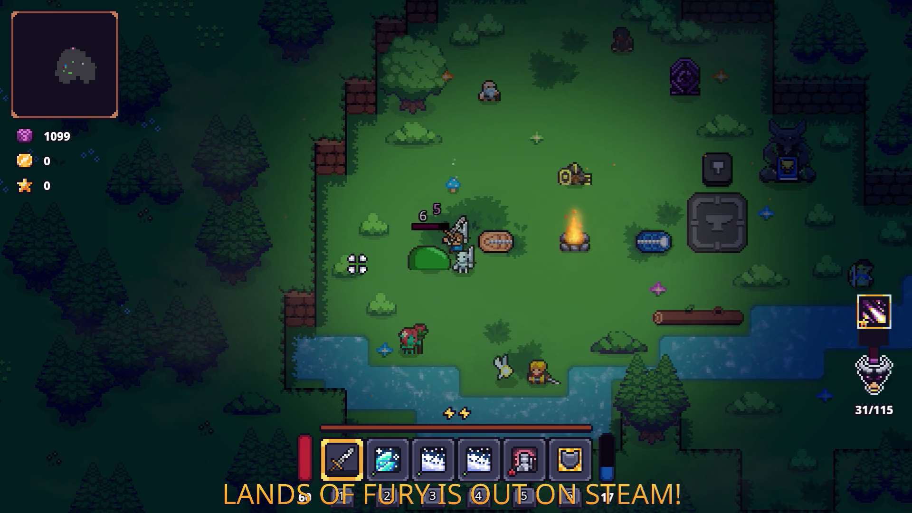
pyautogui.press('a')
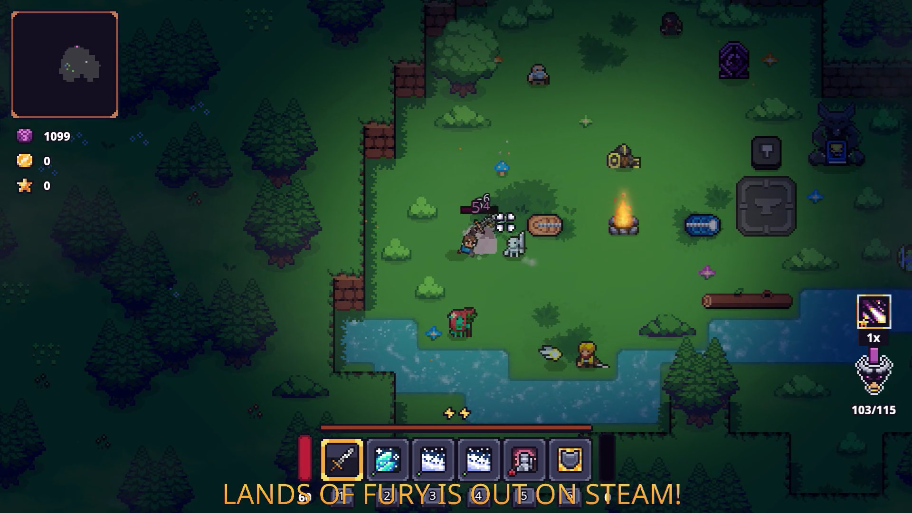
pyautogui.press('d')
pyautogui.press('d')
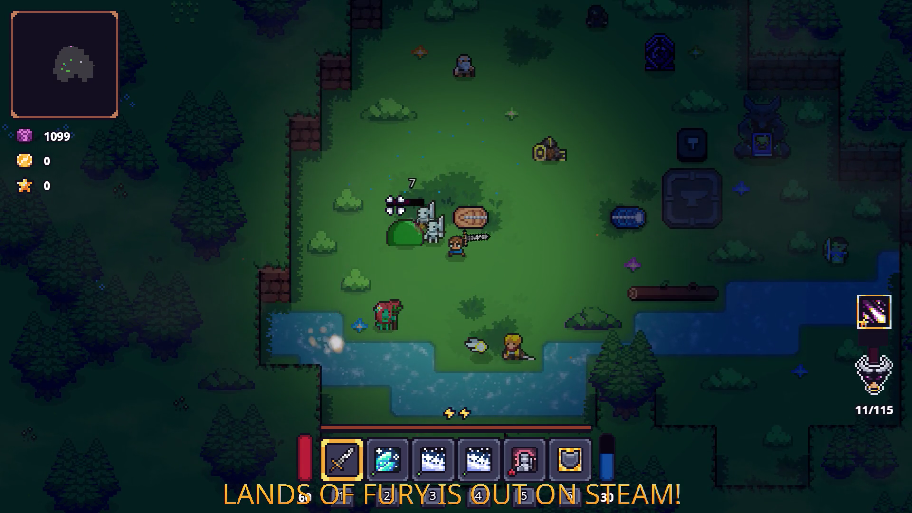
pyautogui.press('a')
pyautogui.press('a')
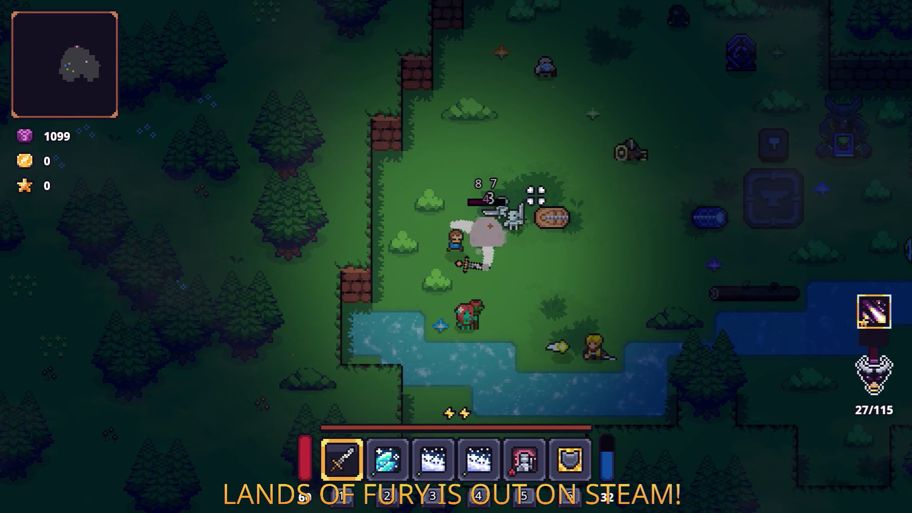
pyautogui.press('d')
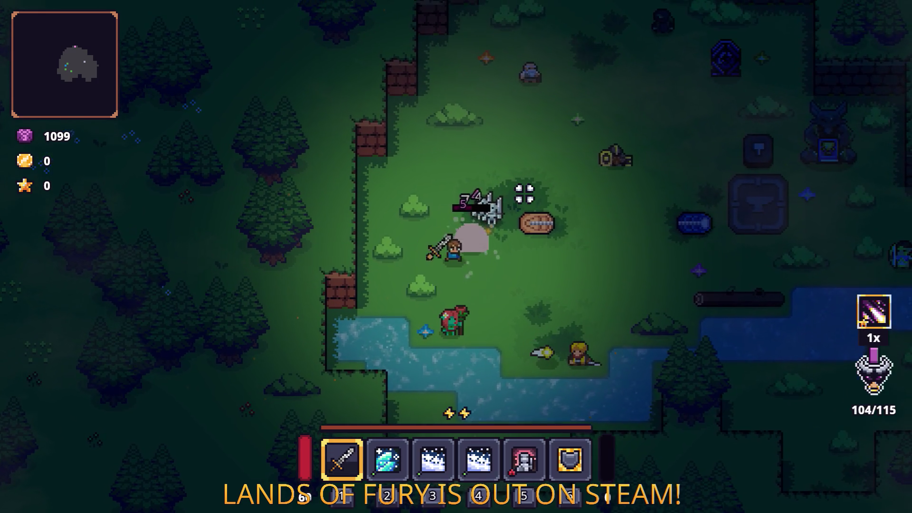
pyautogui.click(525, 193)
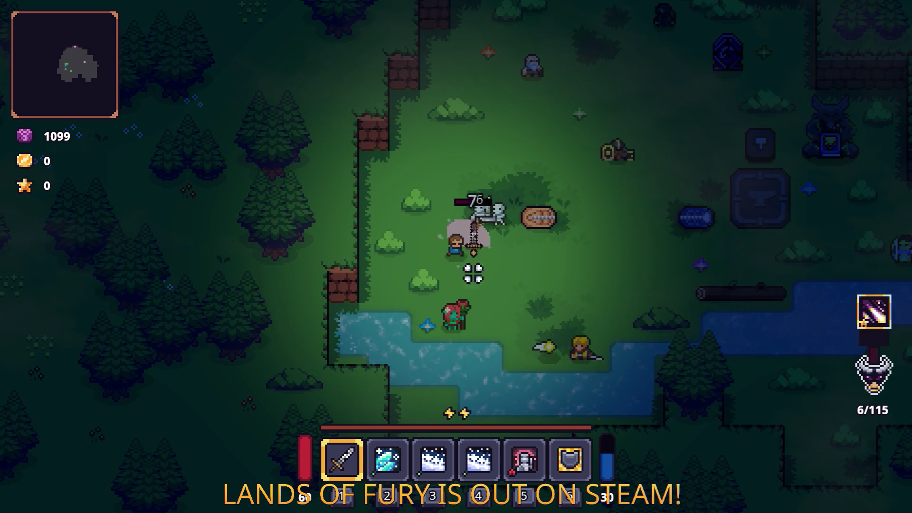
# Step: Close in on the remaining skeleton and slash it repeatedly with the sword
pyautogui.press('d')
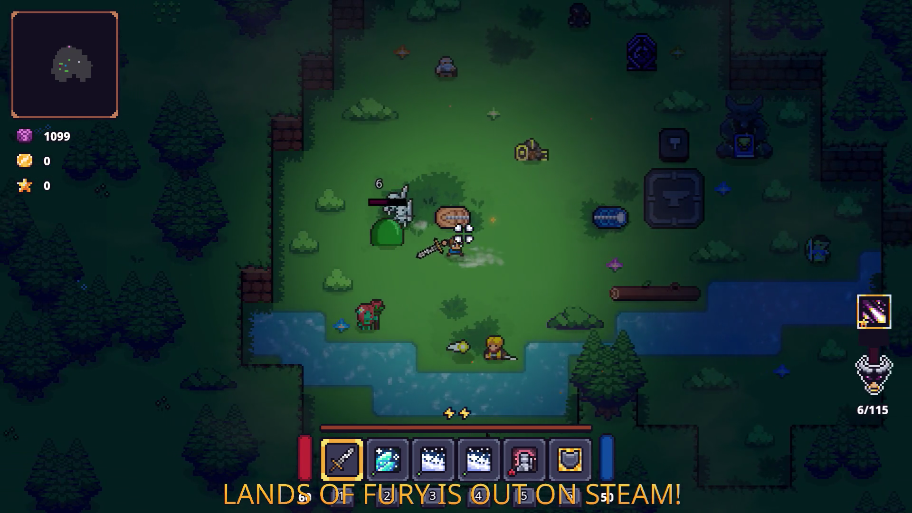
pyautogui.press('a')
pyautogui.click(393, 202)
pyautogui.click(407, 201)
pyautogui.click(415, 201)
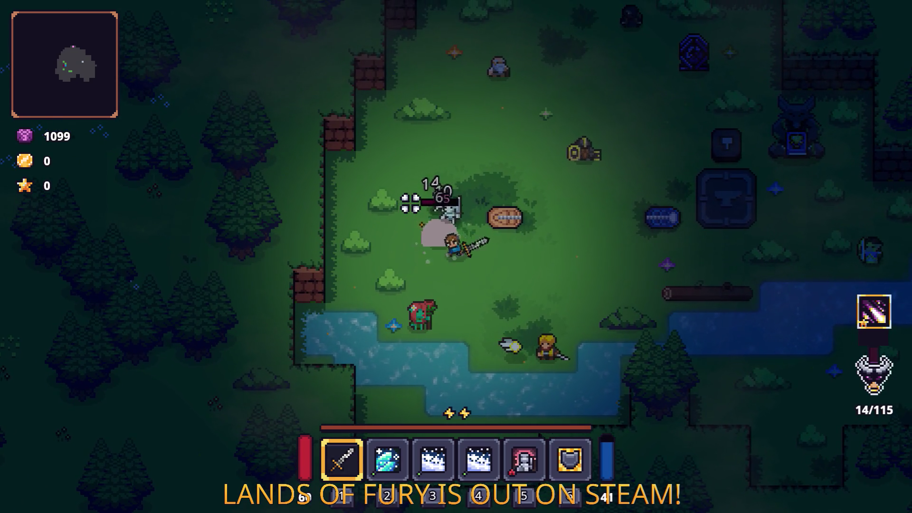
pyautogui.click(412, 203)
pyautogui.click(410, 202)
pyautogui.press('d')
pyautogui.click(444, 213)
# Step: Walk around the clearing, briefly checking the inventory and pausing then resuming the game
pyautogui.press('w')
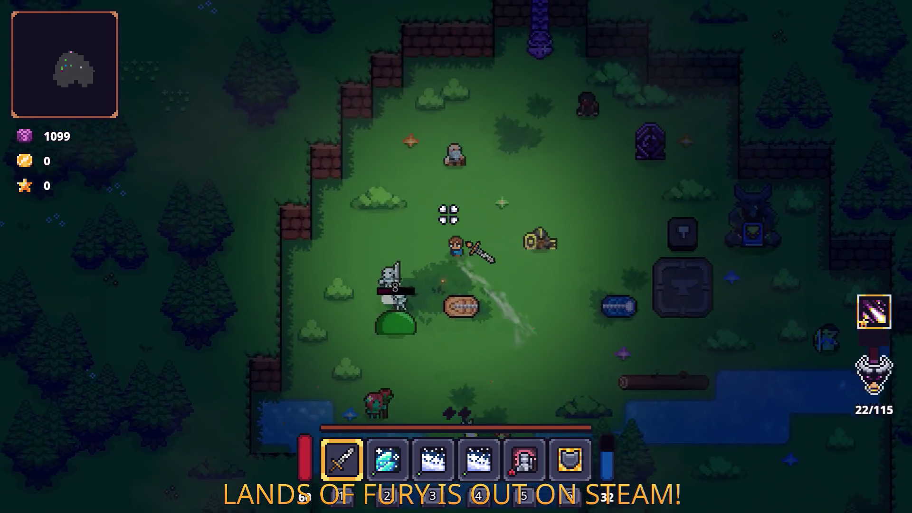
pyautogui.press('a')
pyautogui.press('s')
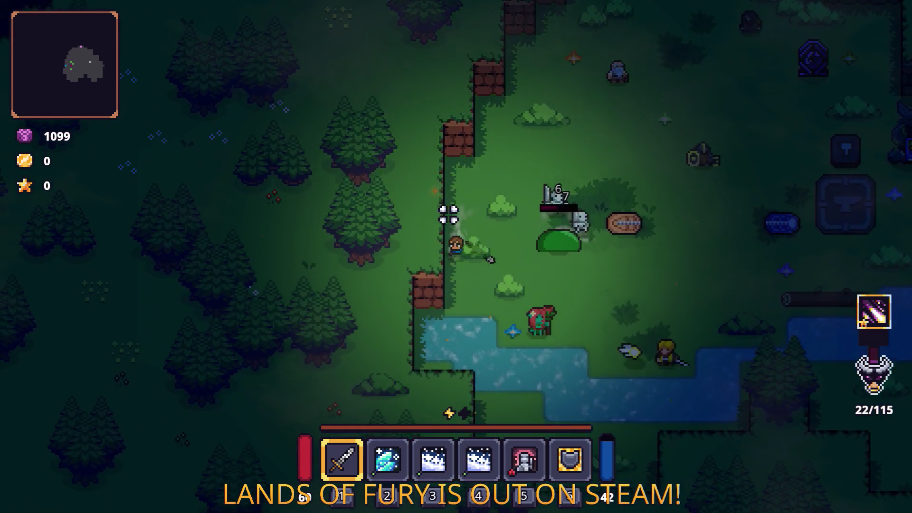
pyautogui.press('d')
pyautogui.press('i')
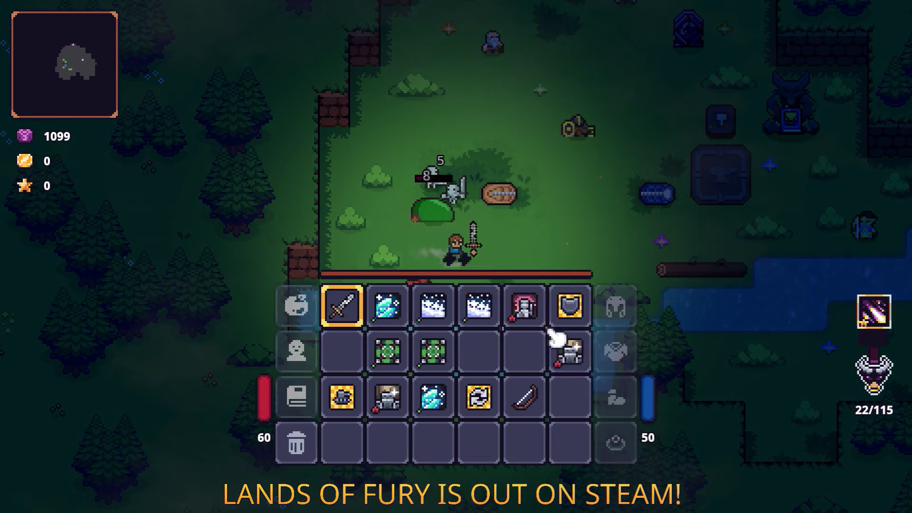
pyautogui.press('i')
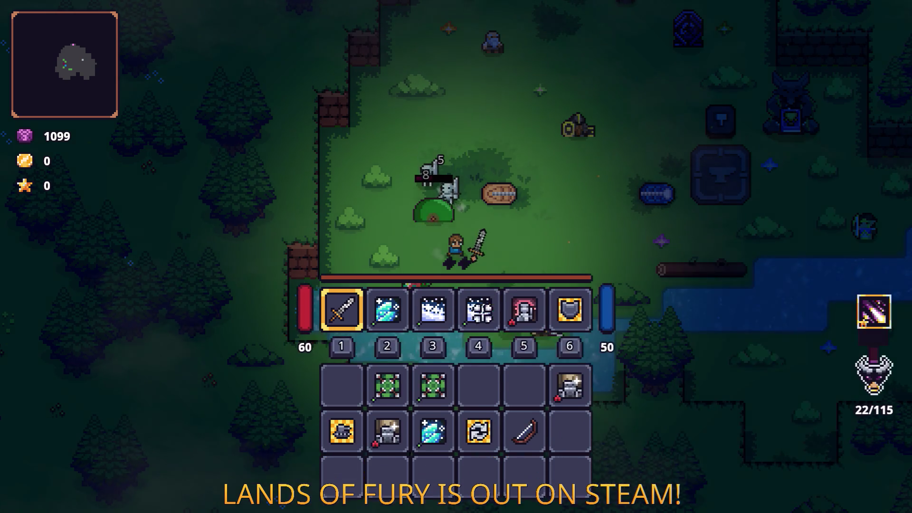
pyautogui.press('d')
pyautogui.press('Escape')
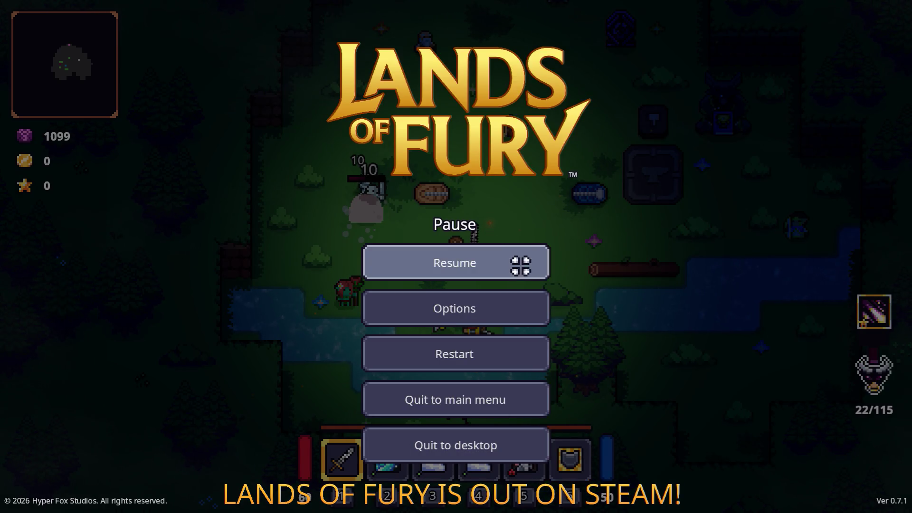
pyautogui.click(521, 265)
# Step: Remove the Starfall Rune from the Rusty Sword's rune slot
pyautogui.press('i')
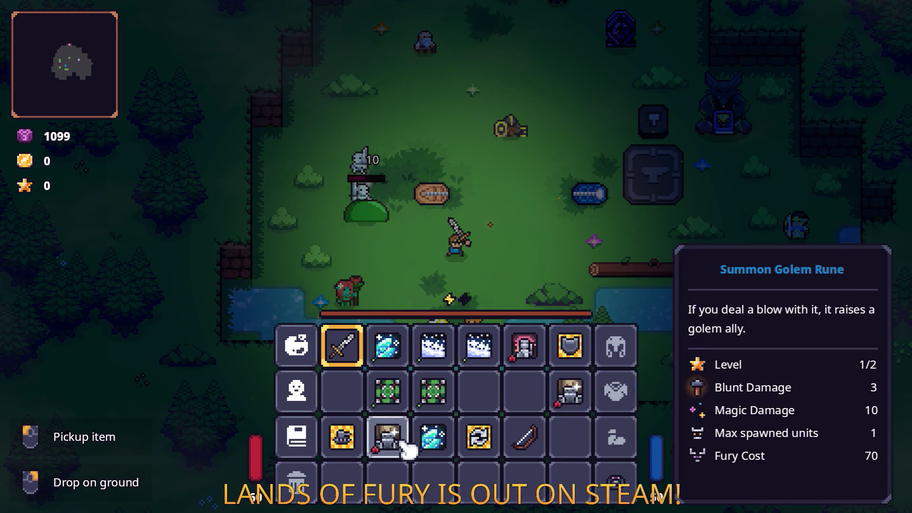
pyautogui.press('e')
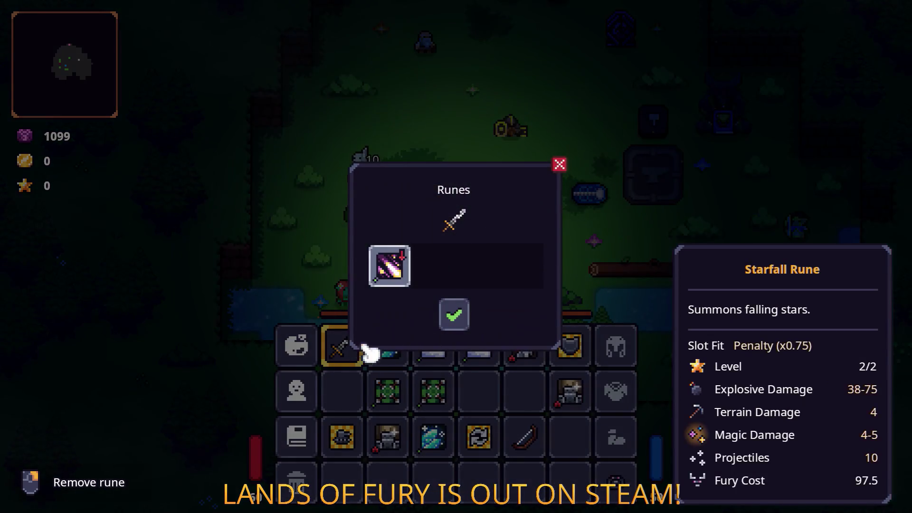
pyautogui.click(392, 274)
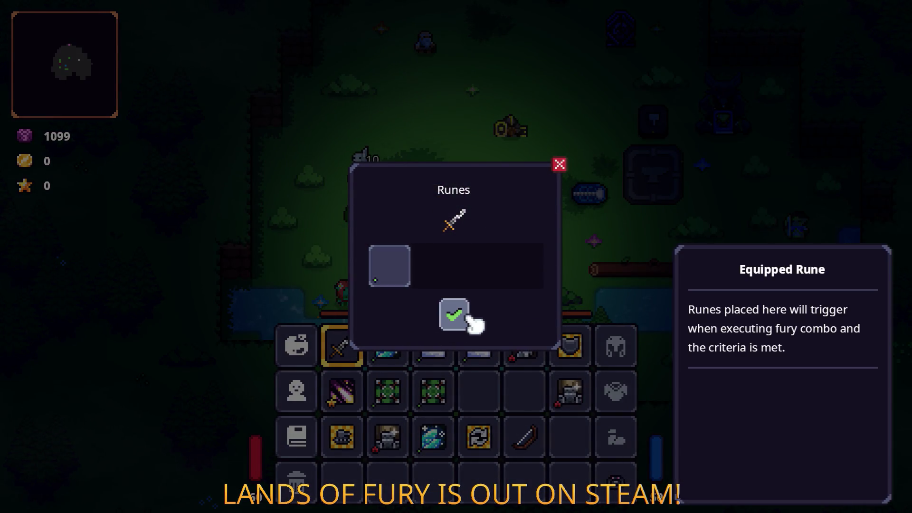
pyautogui.click(453, 315)
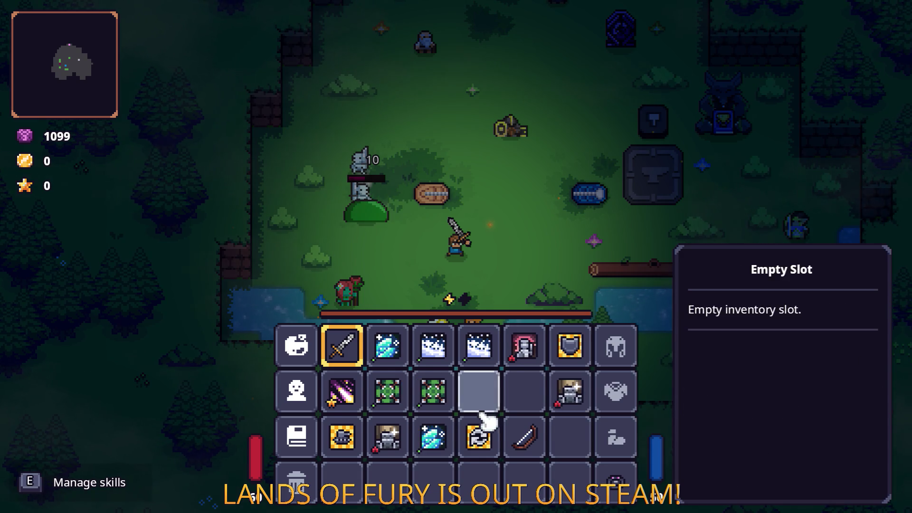
pyautogui.press('Tab')
# Step: Walk onto the anvil and place the Summon Golem Rune on it
pyautogui.hotkey('w', 'd')
pyautogui.press('Tab')
pyautogui.press('Tab')
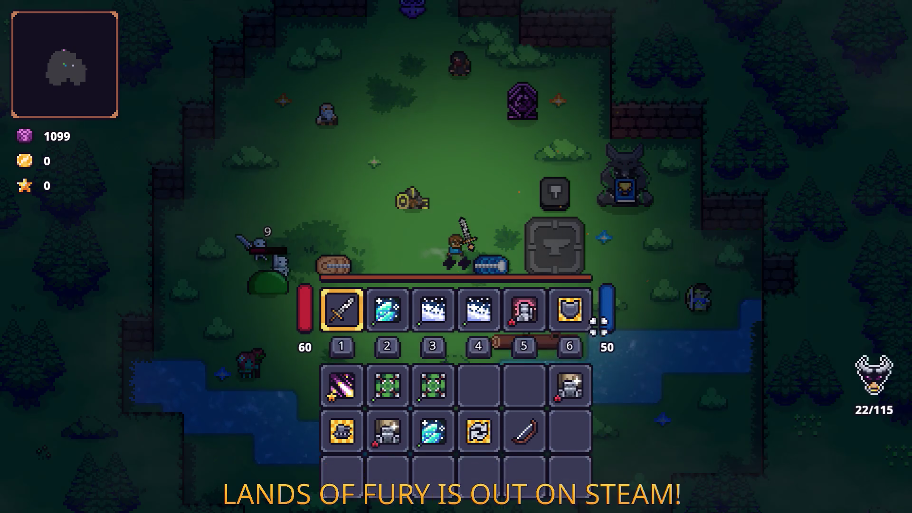
pyautogui.press('Tab')
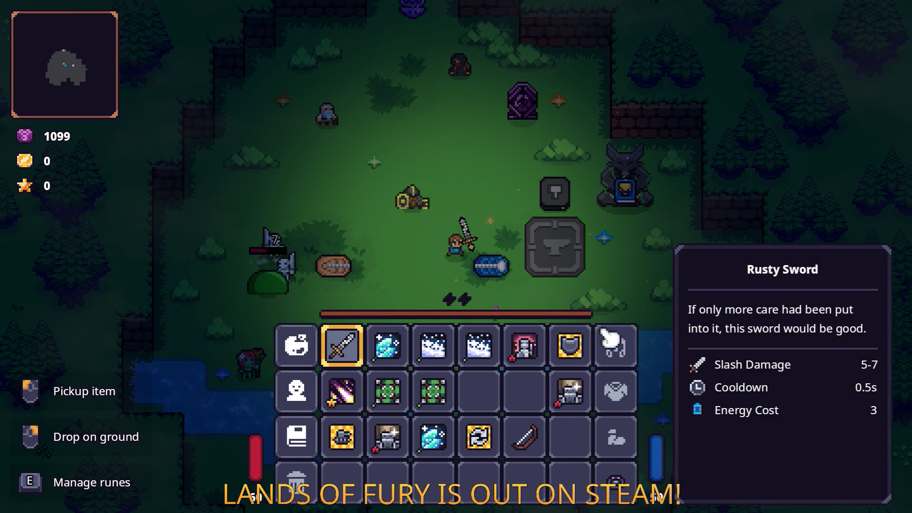
pyautogui.press('Tab')
pyautogui.press('d')
pyautogui.press('Tab')
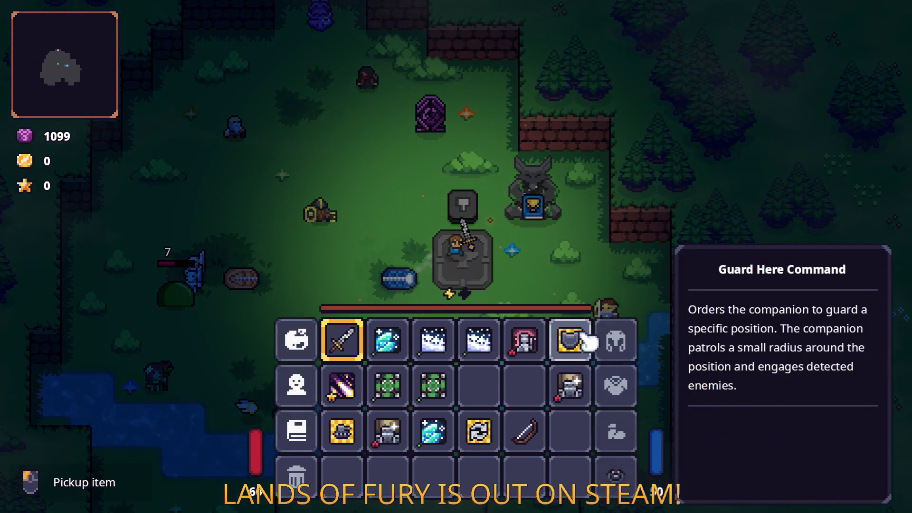
pyautogui.click(577, 395)
pyautogui.press('Tab')
# Step: Upgrade the Summon Golem Rune to level 2/2 and equip it on the Rusty Sword
pyautogui.press('w')
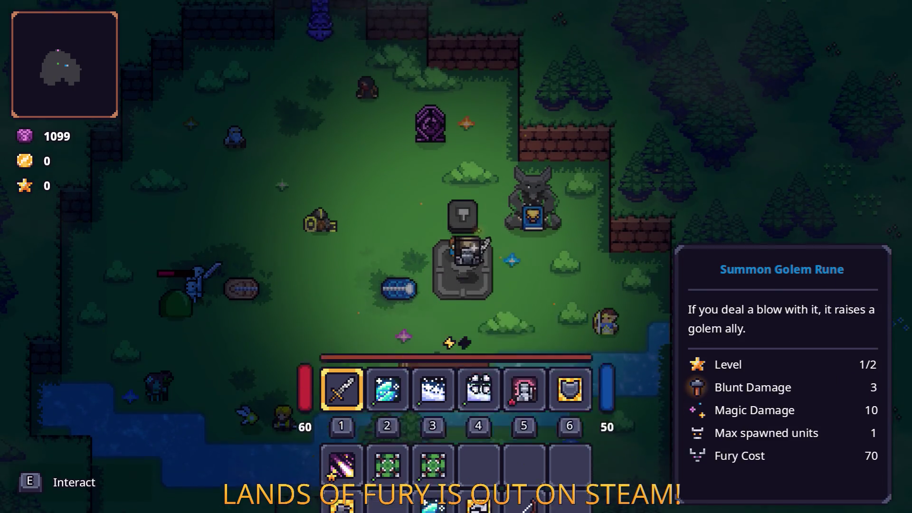
pyautogui.click(489, 380)
pyautogui.press('s')
pyautogui.press('a')
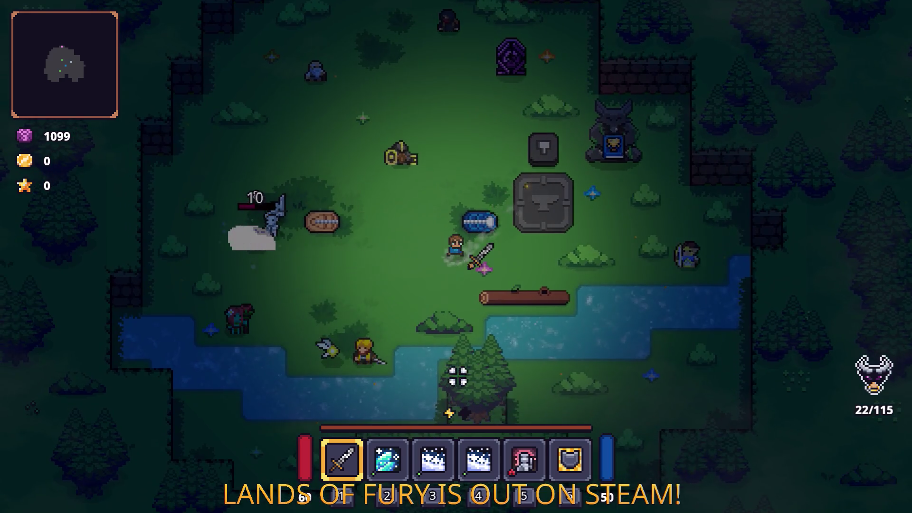
pyautogui.press('Tab')
pyautogui.click(389, 273)
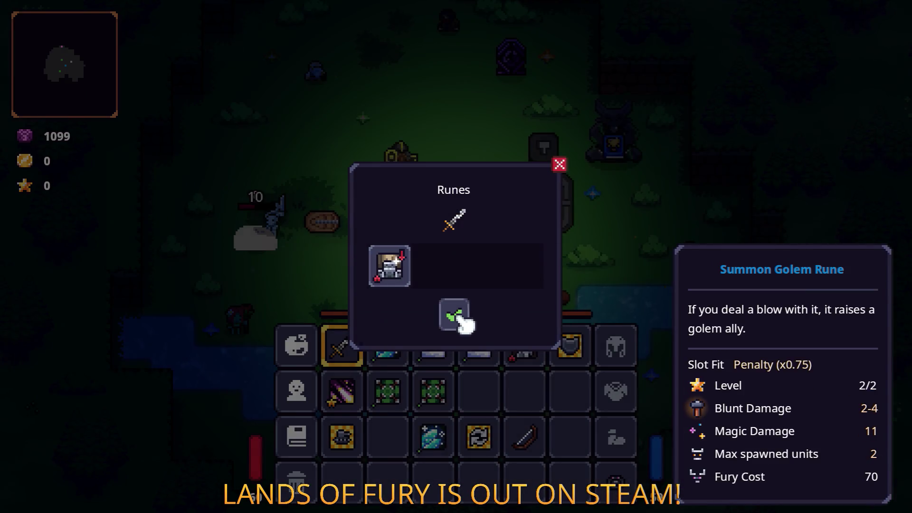
pyautogui.click(455, 316)
# Step: Attack the skeletons, then assign the Furious cartridge in the ALMA panel for a 125 fury cap
pyautogui.press('a')
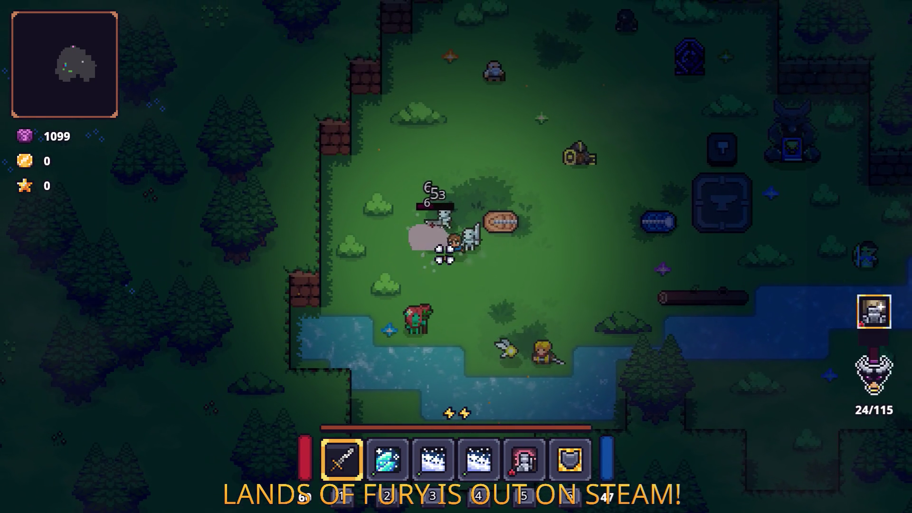
pyautogui.click(444, 254)
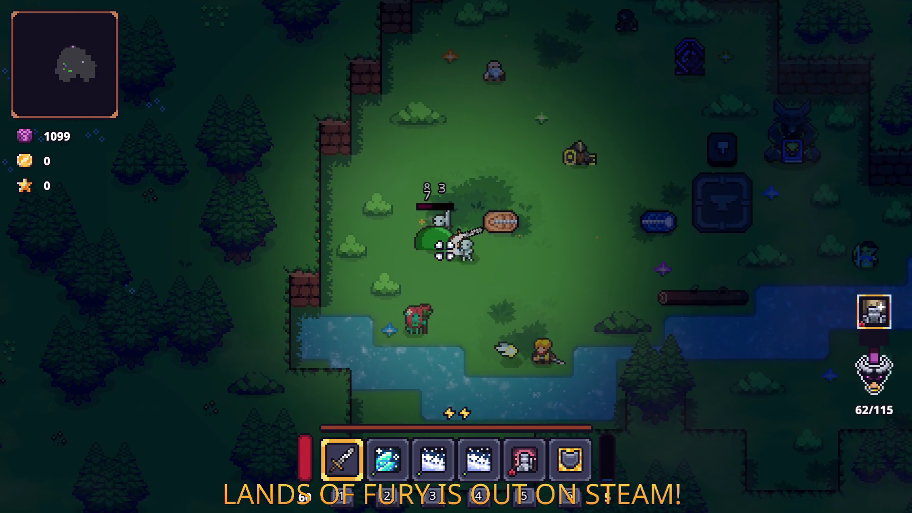
pyautogui.click(296, 345)
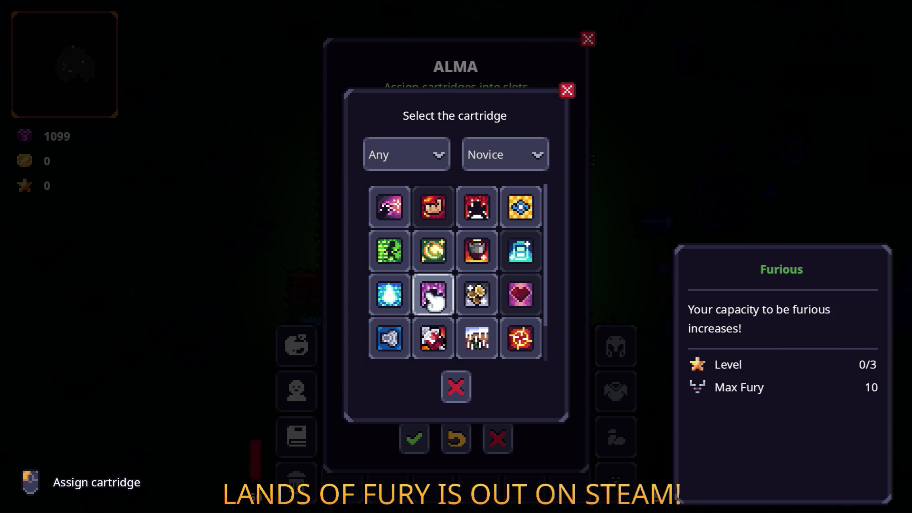
pyautogui.click(432, 299)
pyautogui.click(411, 447)
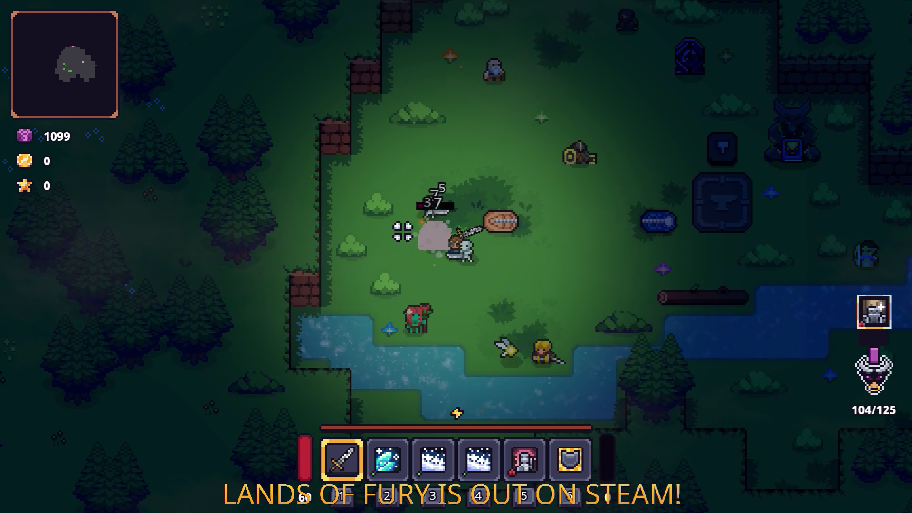
# Step: Summon a stone golem against the skeletons, then open the developer console
pyautogui.press('d')
pyautogui.press('r')
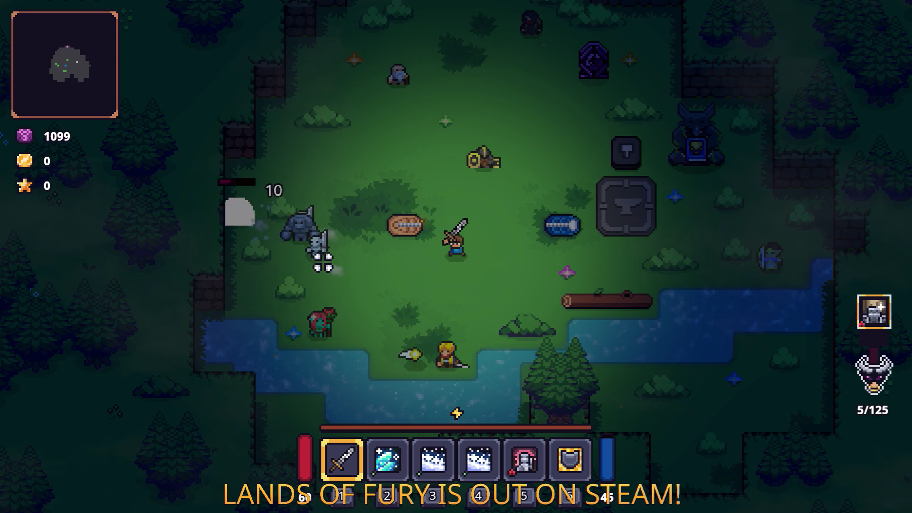
pyautogui.press('a')
pyautogui.press('a')
pyautogui.press('w')
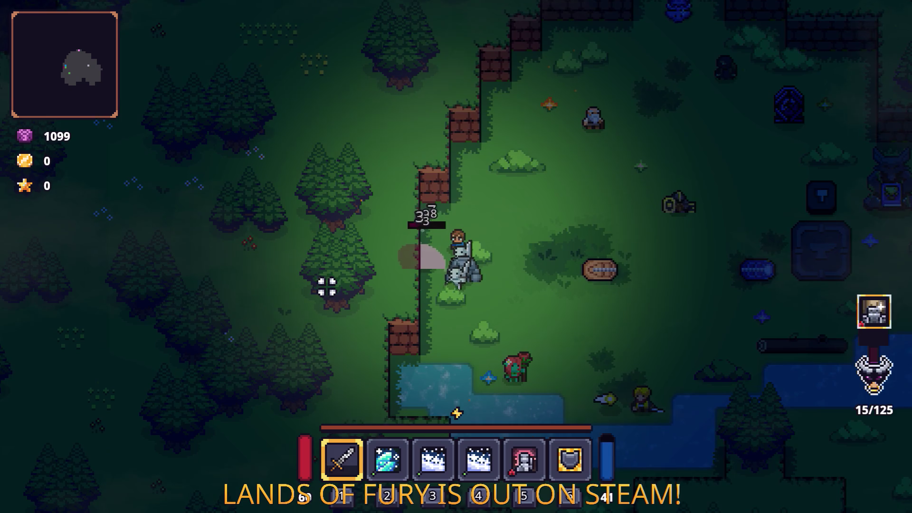
pyautogui.press('d')
pyautogui.press('w')
pyautogui.press('`')
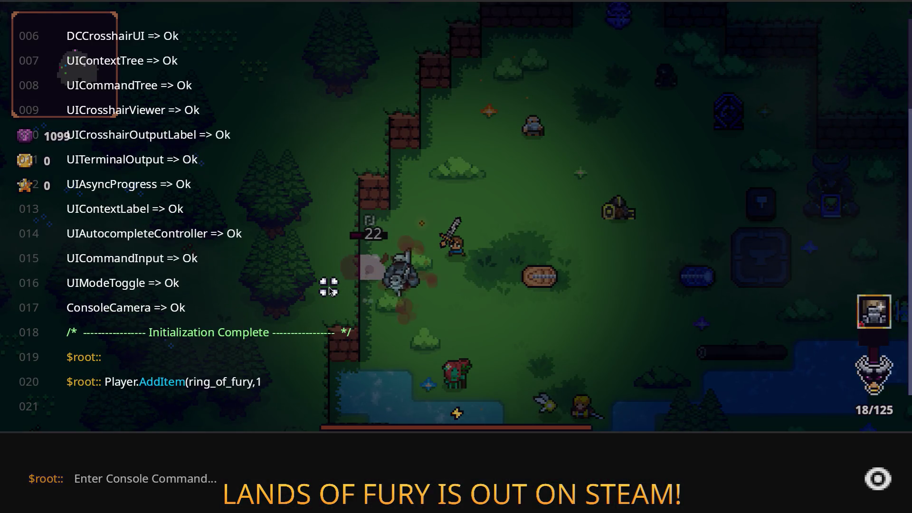
# Step: Give the hero one pandreas with Player.AddItem(pandreas,1) and check the inventory
pyautogui.write('Player.AddItem')
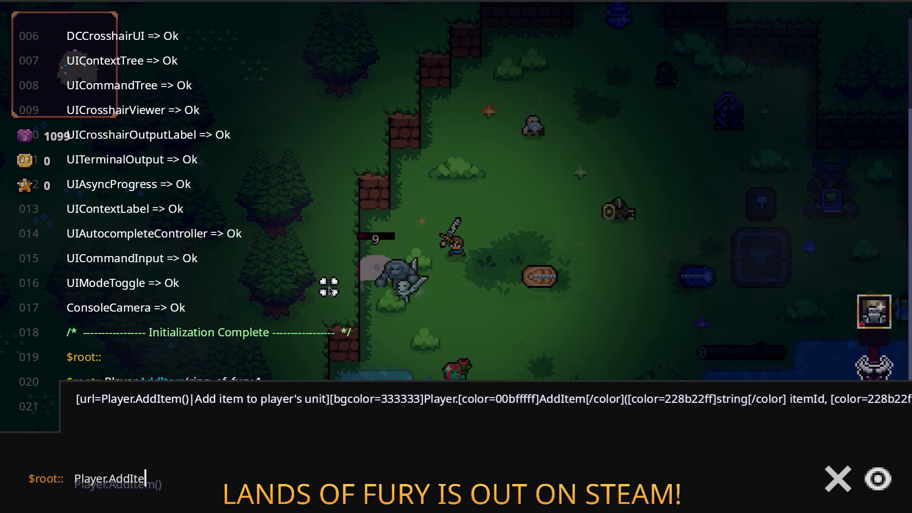
pyautogui.write('(pandreas,1')
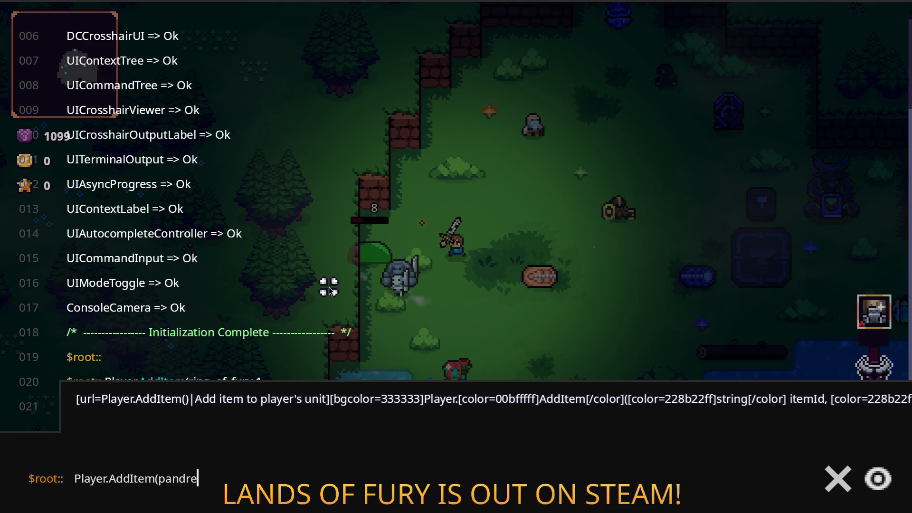
pyautogui.press('Return')
pyautogui.press('Escape')
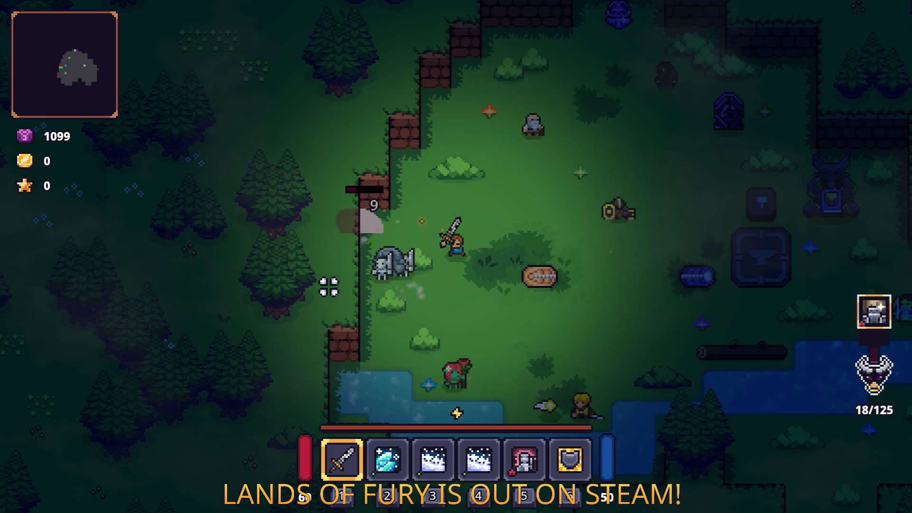
pyautogui.press('i')
pyautogui.press('i')
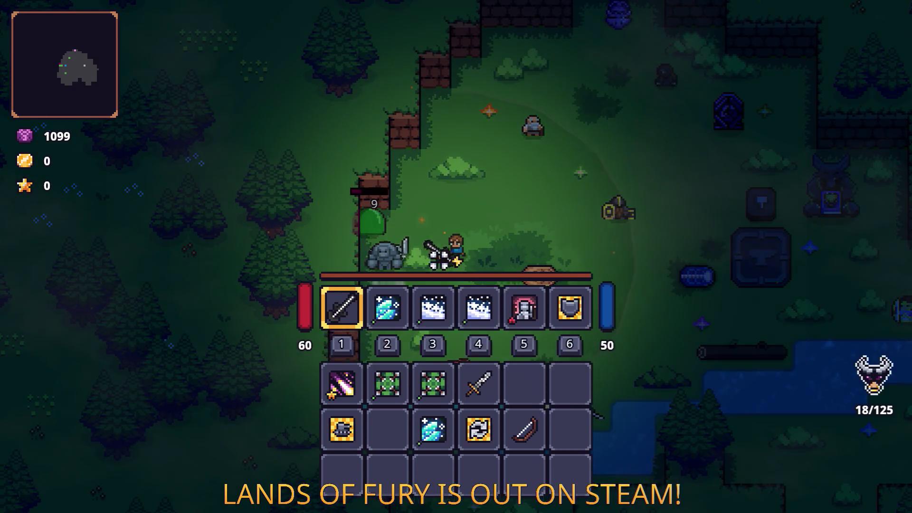
# Step: Fight the skeletons and slime in the forest clearing, moving right and left between attacks
pyautogui.click(399, 207)
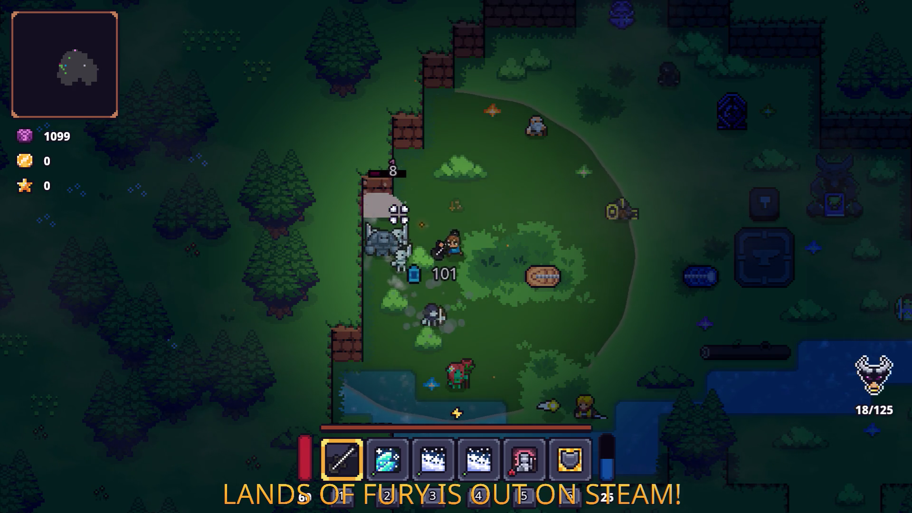
pyautogui.click(366, 246)
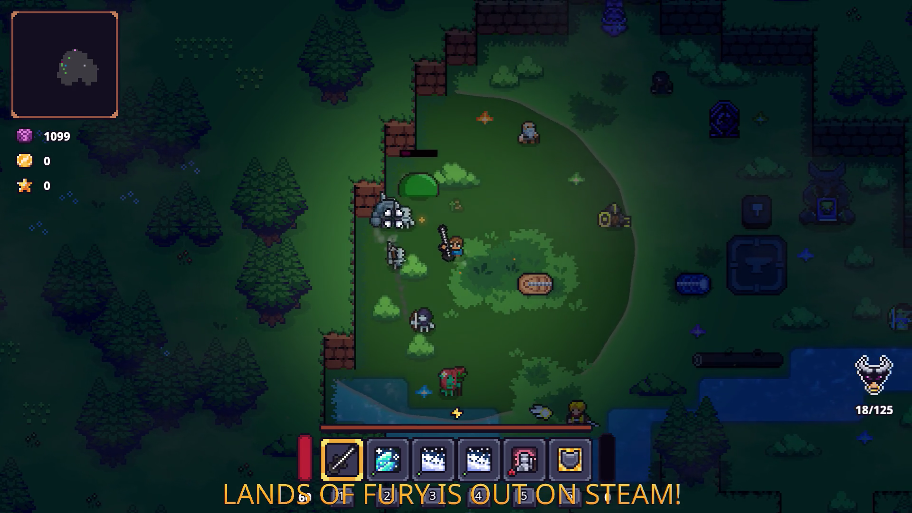
pyautogui.click(393, 215)
pyautogui.click(392, 217)
pyautogui.click(393, 224)
pyautogui.click(554, 193)
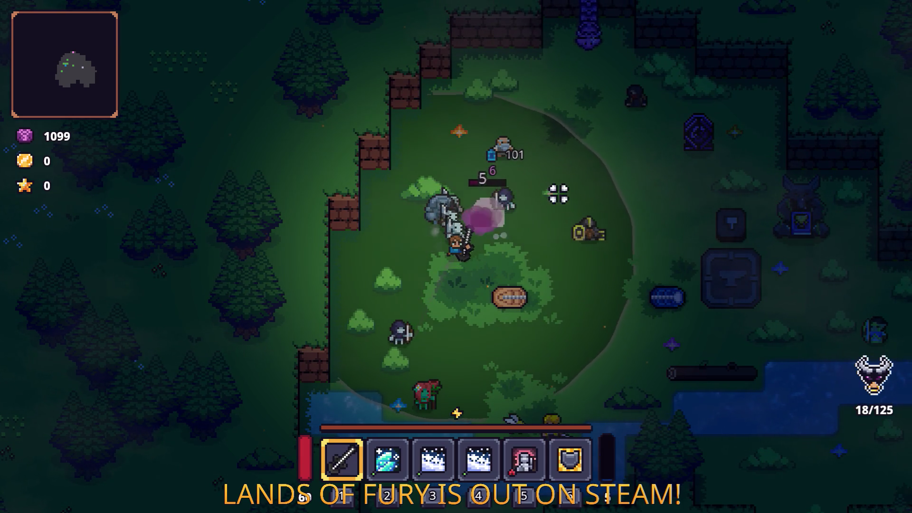
pyautogui.press('d')
pyautogui.click(517, 187)
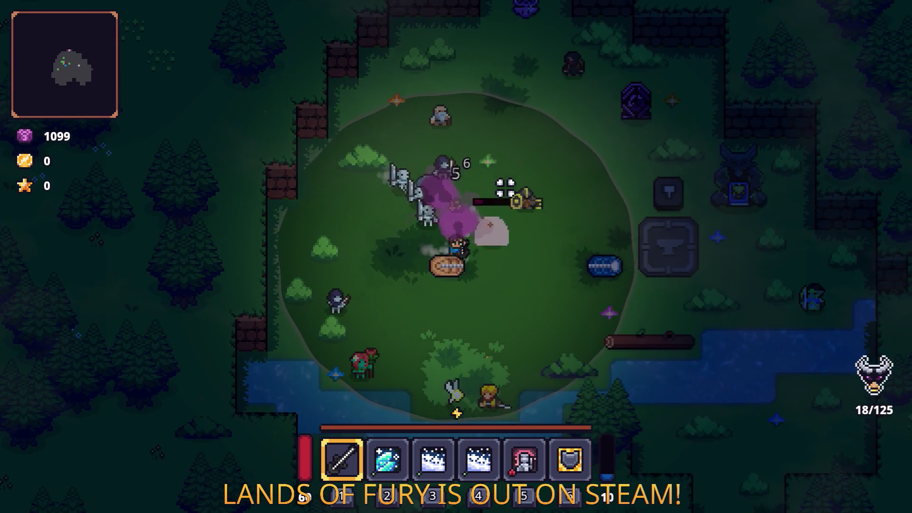
pyautogui.press('a')
pyautogui.click(305, 200)
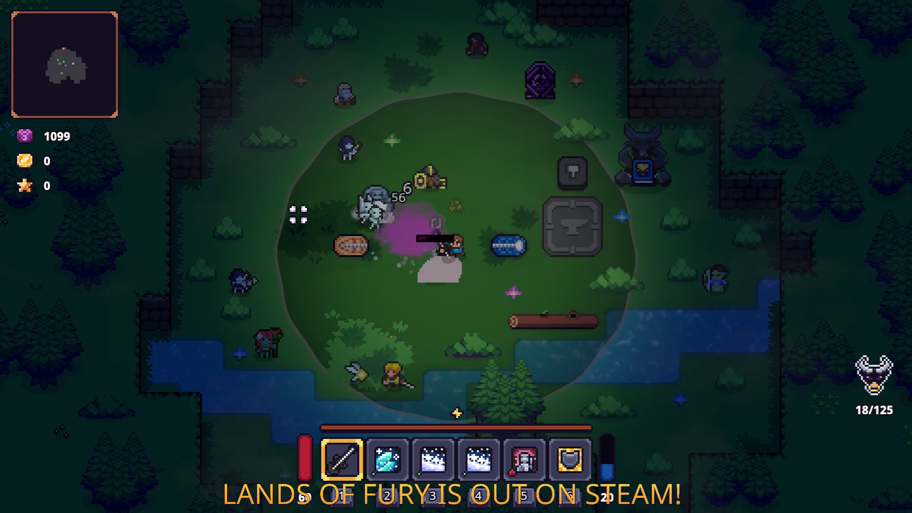
pyautogui.click(331, 219)
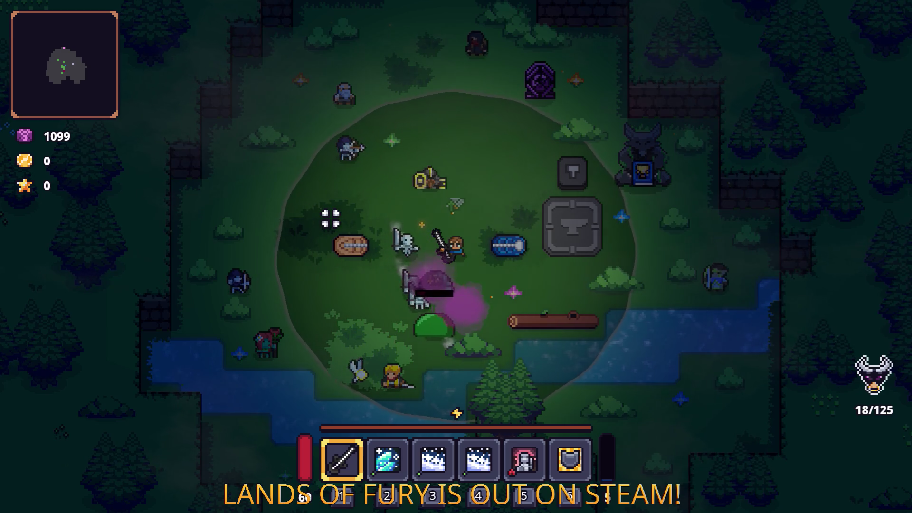
pyautogui.press('a')
pyautogui.click(330, 219)
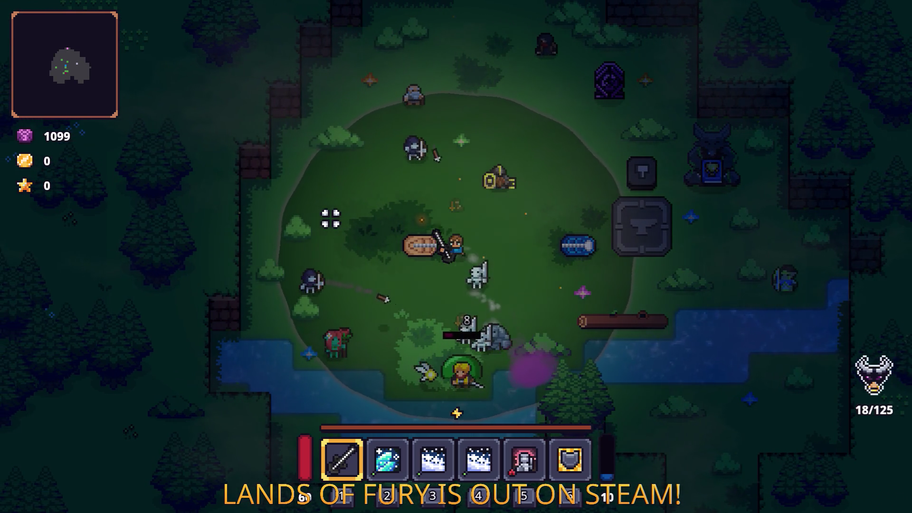
# Step: Keep battling the clustered skeletons, then pause the game
pyautogui.press('a')
pyautogui.press('s')
pyautogui.click(551, 220)
pyautogui.press('d')
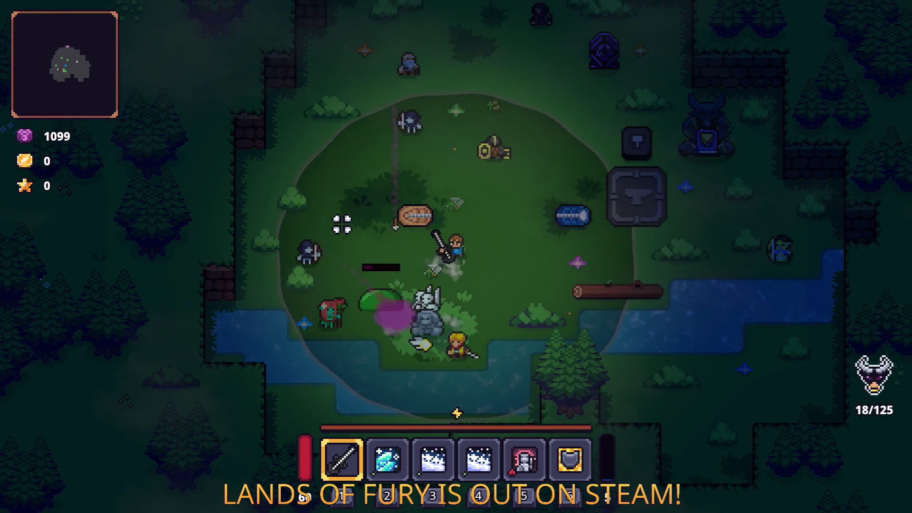
pyautogui.press('w')
pyautogui.press('a')
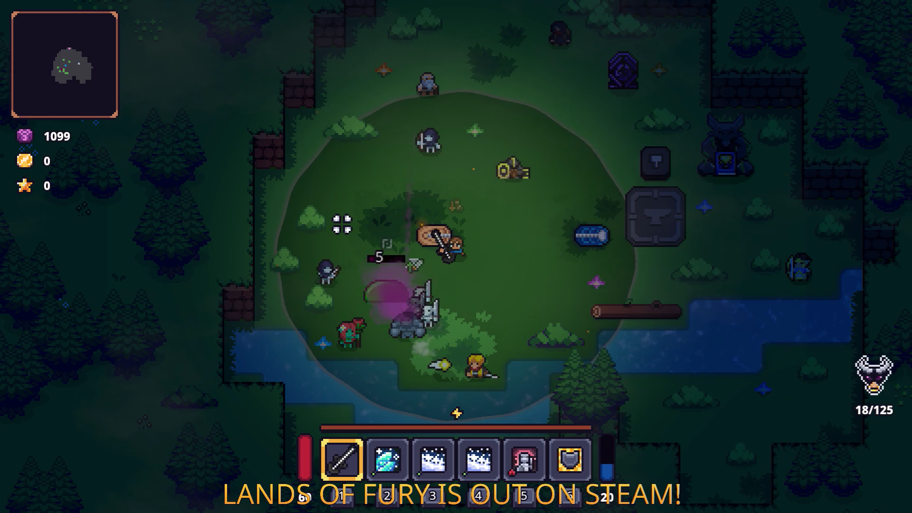
pyautogui.press('a')
pyautogui.click(342, 224)
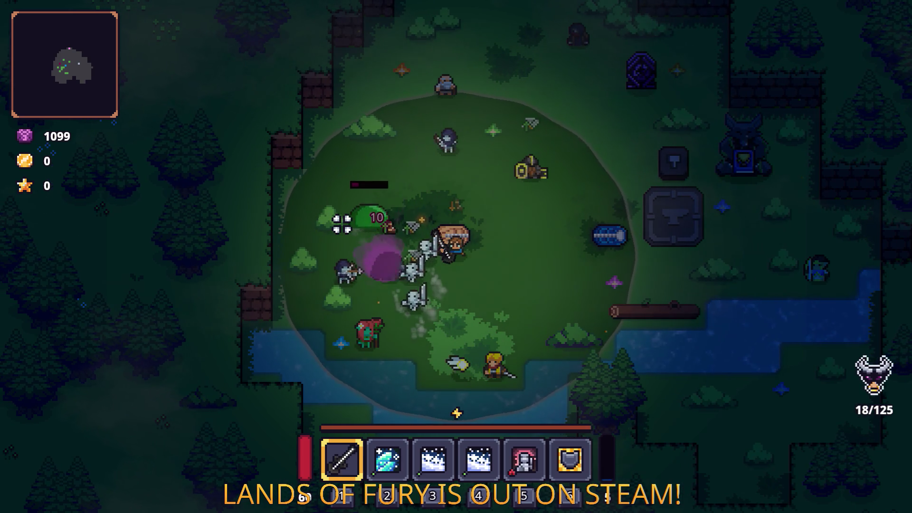
pyautogui.press('w')
pyautogui.press('a')
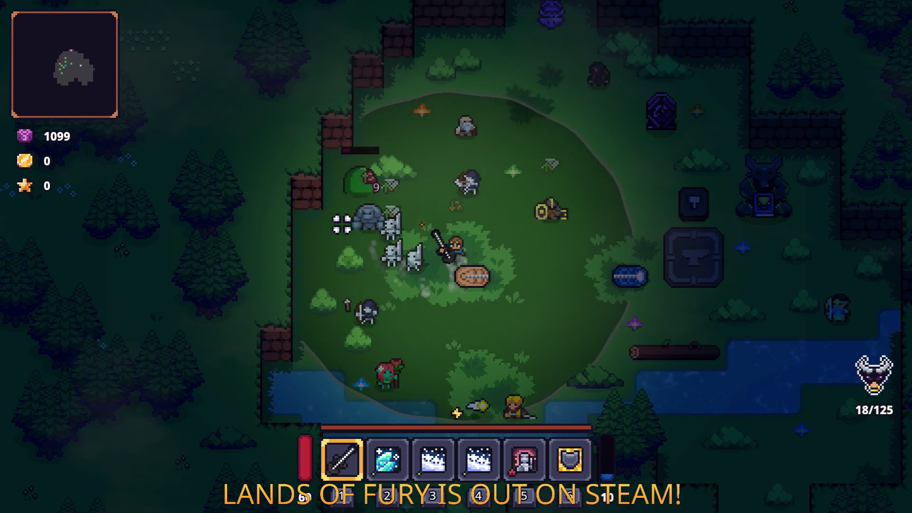
pyautogui.press('w')
pyautogui.click(342, 225)
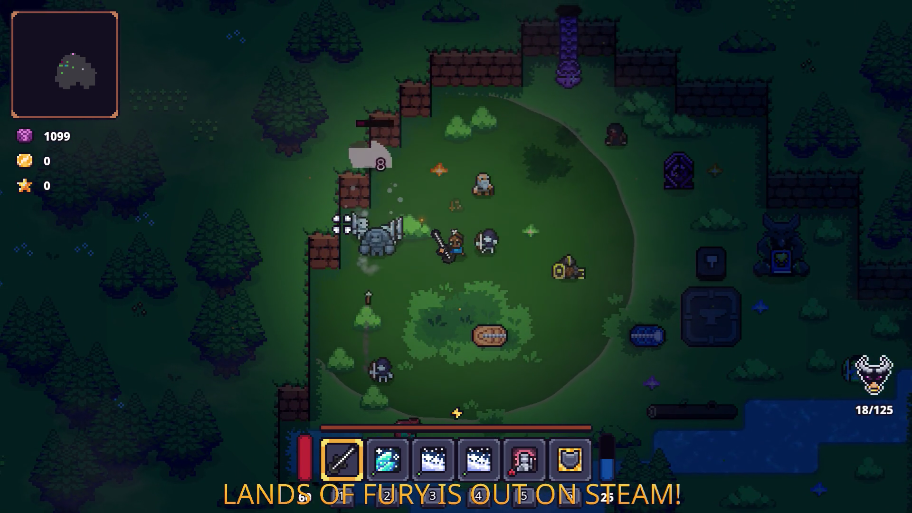
pyautogui.press('w')
pyautogui.click(338, 228)
pyautogui.click(336, 237)
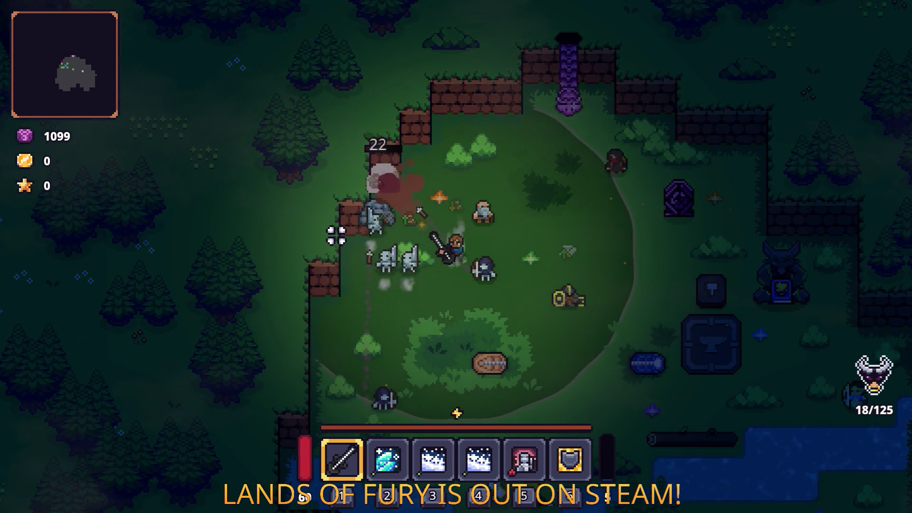
pyautogui.press('s')
pyautogui.press('d')
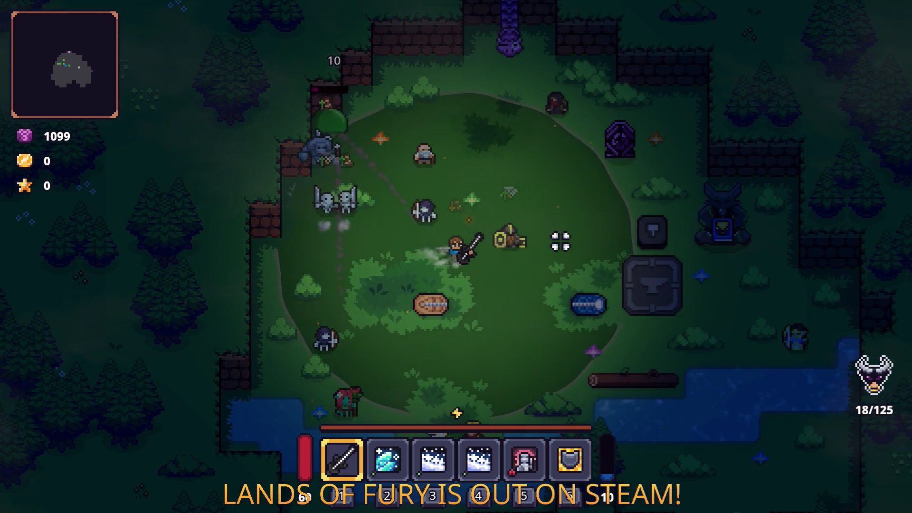
pyautogui.press('Escape')
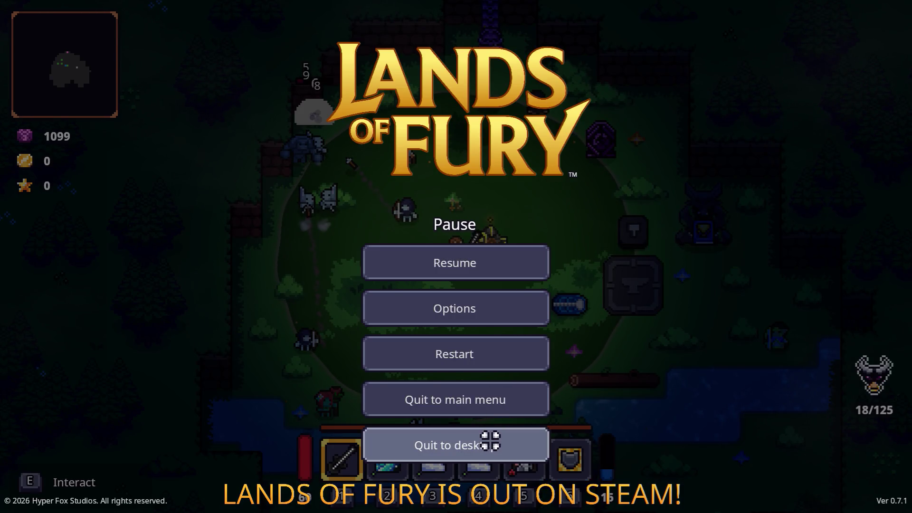
# Step: Choose Quit to desktop from the pause menu to end the playtest
pyautogui.click(490, 441)
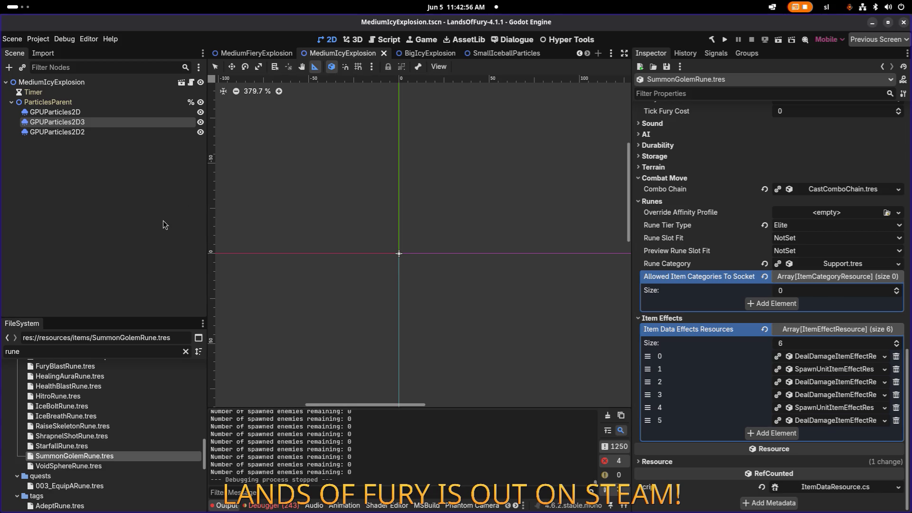
# Step: Open TestLevel.tscn through the quick scene search for 'testlevel'
pyautogui.hotkey('ctrl', 'shift', 'o')
pyautogui.write('testlevel')
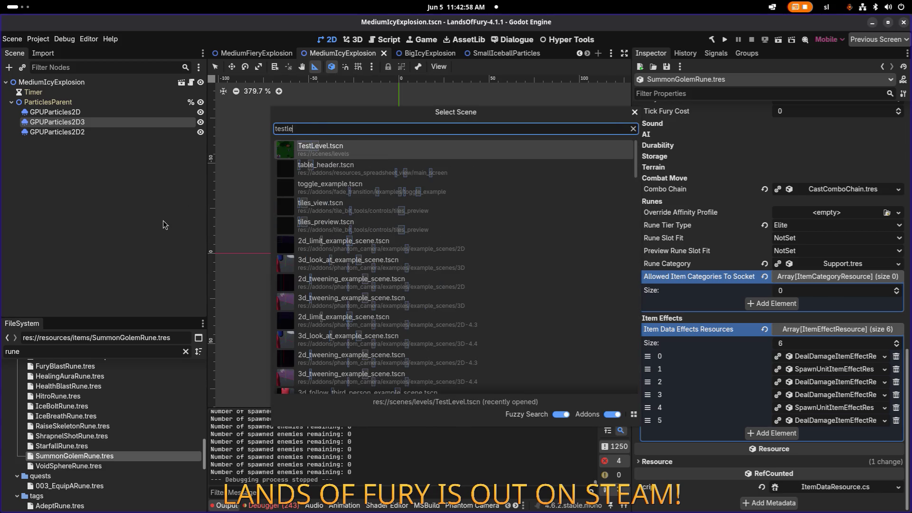
pyautogui.press('Return')
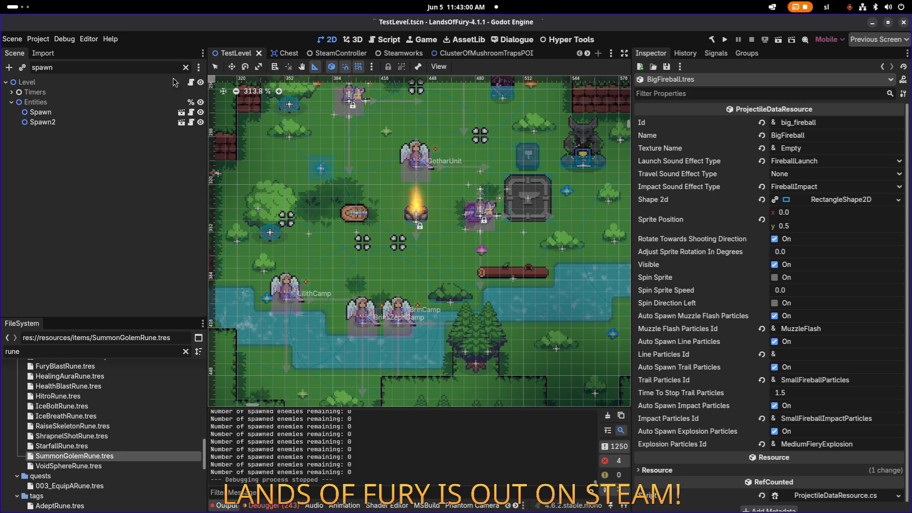
# Step: Set the Spawn node's Max Active Entities to 0 and save the scene
pyautogui.click(43, 112)
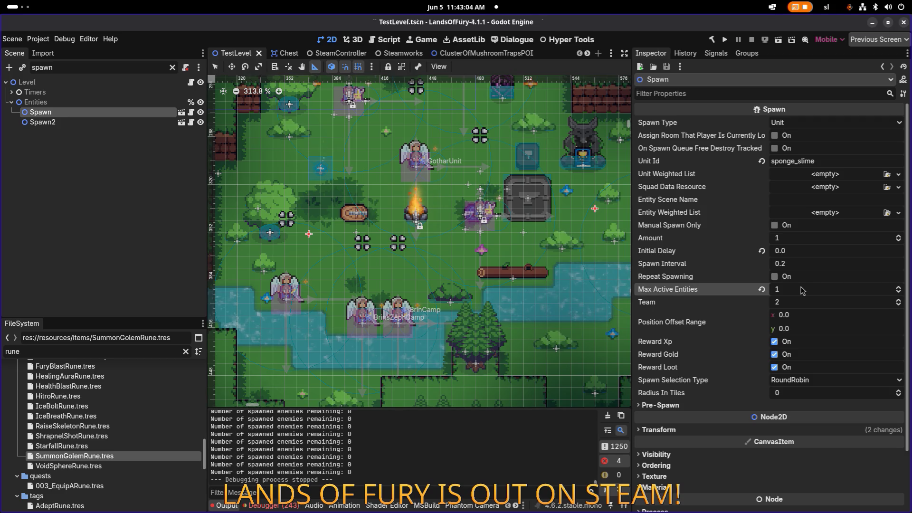
pyautogui.write('0')
pyautogui.press('Return')
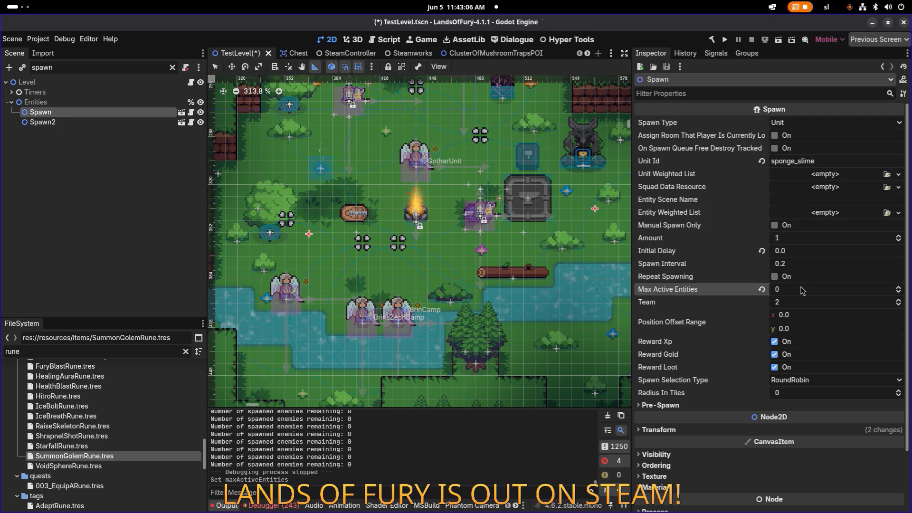
pyautogui.hotkey('ctrl', 's')
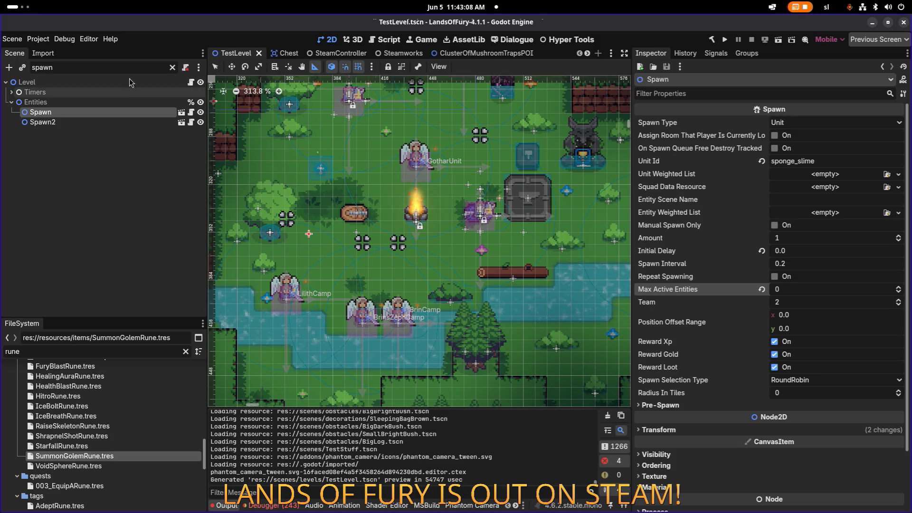
# Step: Filter the Scene tree for 'forge' and select the Forge node
pyautogui.doubleClick(128, 70)
pyautogui.write('fa')
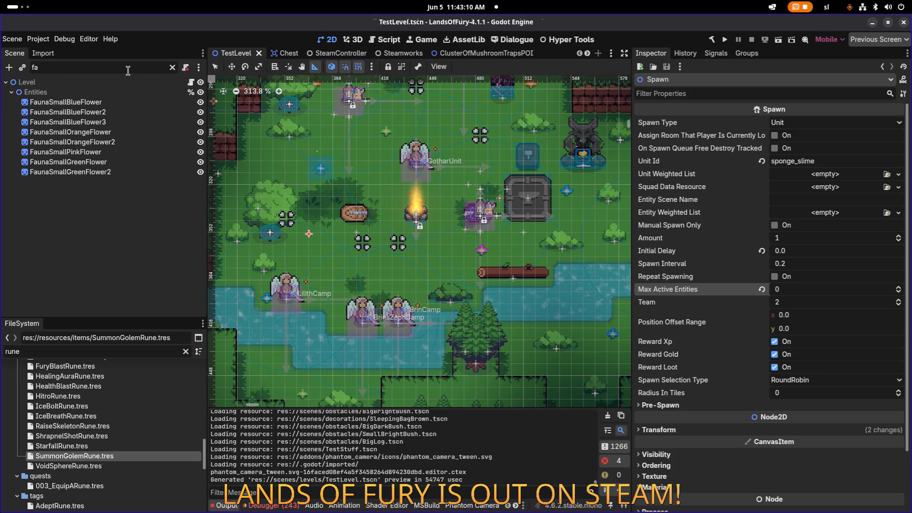
pyautogui.press('BackSpace')
pyautogui.write('prge')
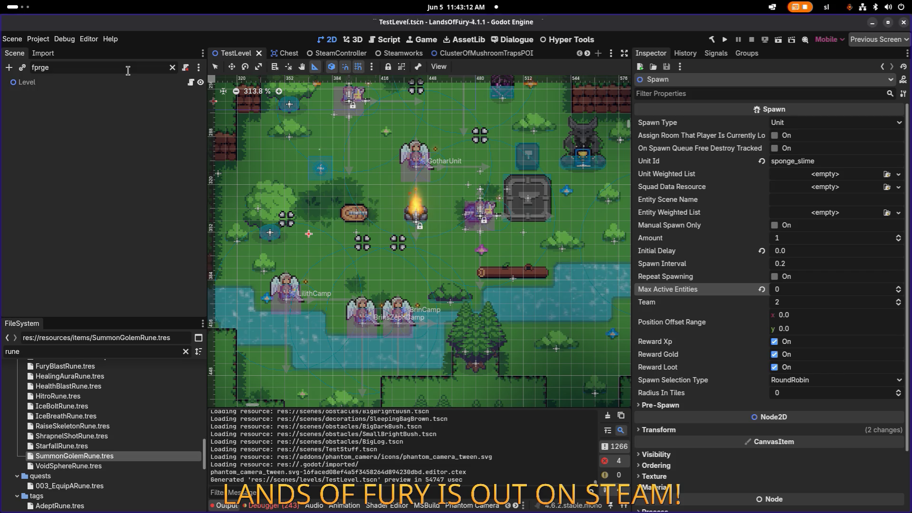
pyautogui.doubleClick(128, 70)
pyautogui.write('forge')
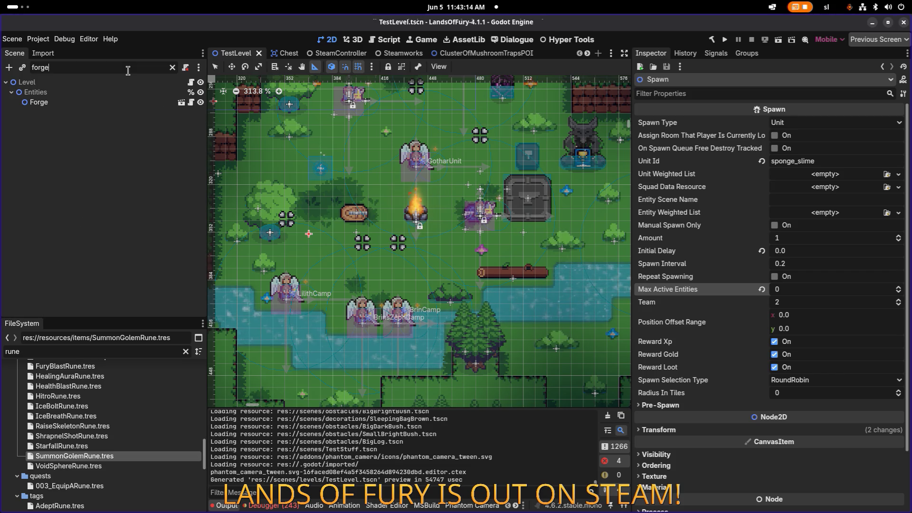
pyautogui.doubleClick(39, 102)
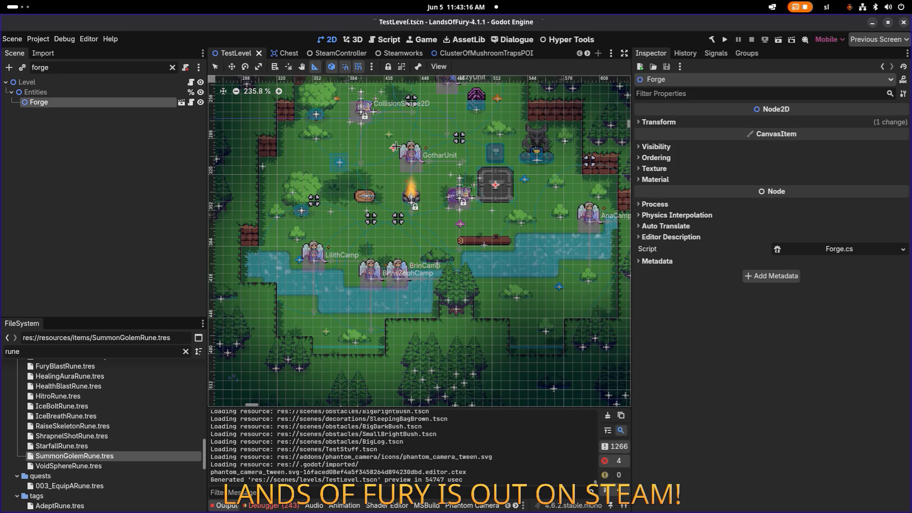
# Step: Drag the Forge left and up out of the village and save TestLevel
pyautogui.scroll(-4, 396, 147)
pyautogui.press('q')
pyautogui.press('w')
pyautogui.scroll(-4, 536, 222)
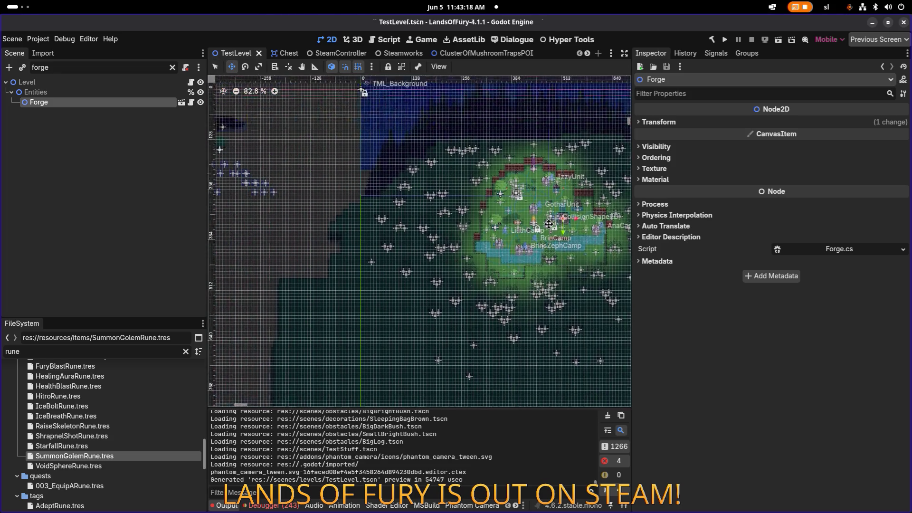
pyautogui.scroll(-1, 537, 221)
pyautogui.moveTo(589, 233)
pyautogui.mouseDown()
pyautogui.moveTo(403, 180)
pyautogui.moveTo(333, 174)
pyautogui.moveTo(341, 170)
pyautogui.mouseUp()
pyautogui.hotkey('ctrl', 's')
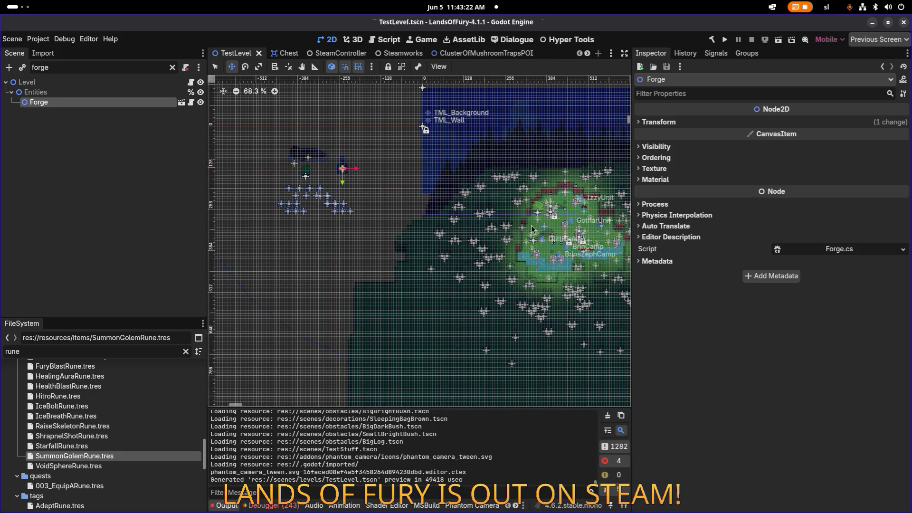
# Step: Show the Debugger's Errors list, then cycle to another open window
pyautogui.hscroll(5, 530, 227)
pyautogui.scroll(2, 392, 209)
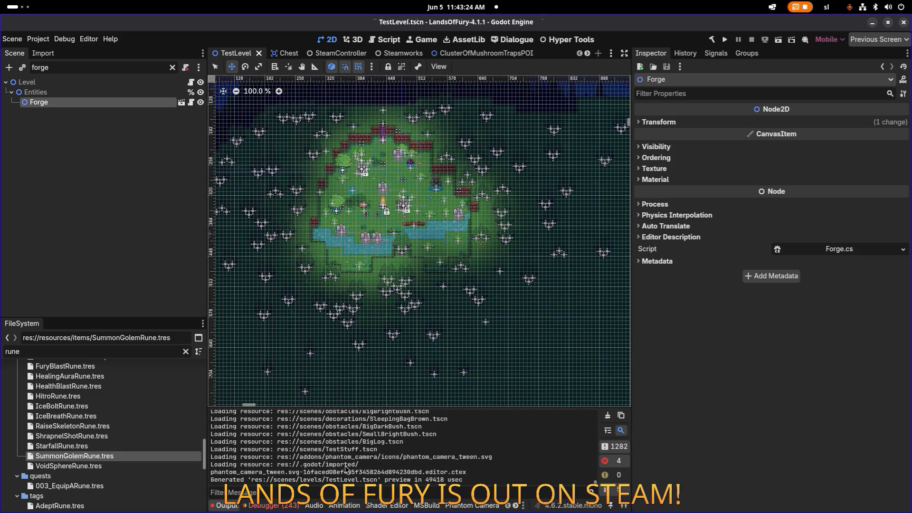
pyautogui.click(292, 506)
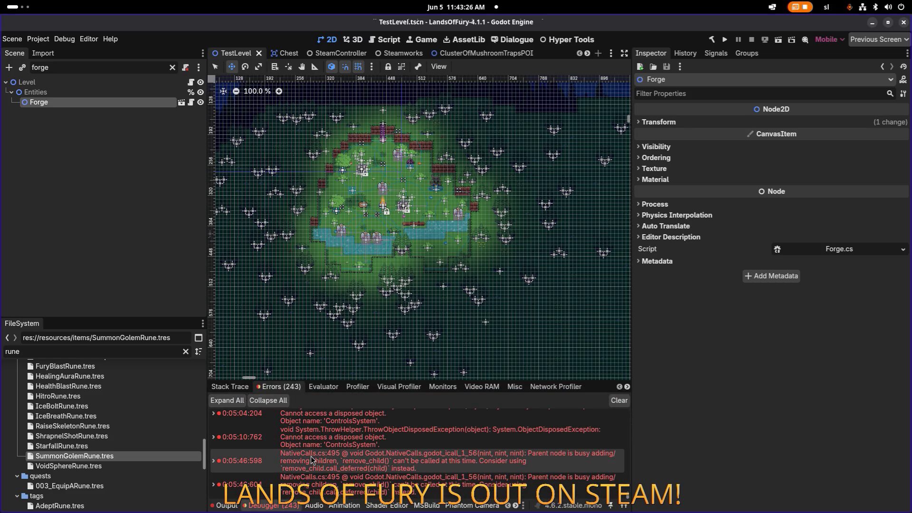
pyautogui.hotkey('alt', 'Tab')
pyautogui.press('Down')
pyautogui.press('Left')
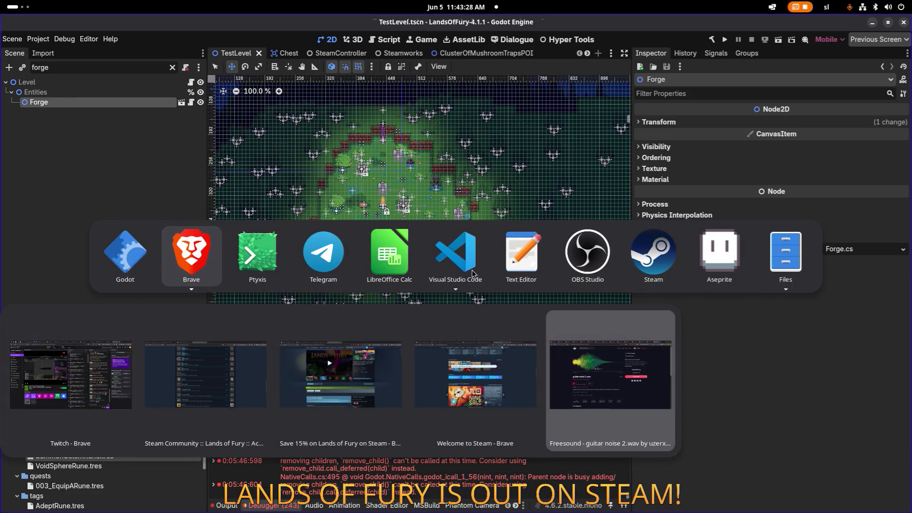
# Step: In InventorySystem.cs, select the debug rune item lines 595–608 in AddDebugStartingItems
pyautogui.click(473, 274)
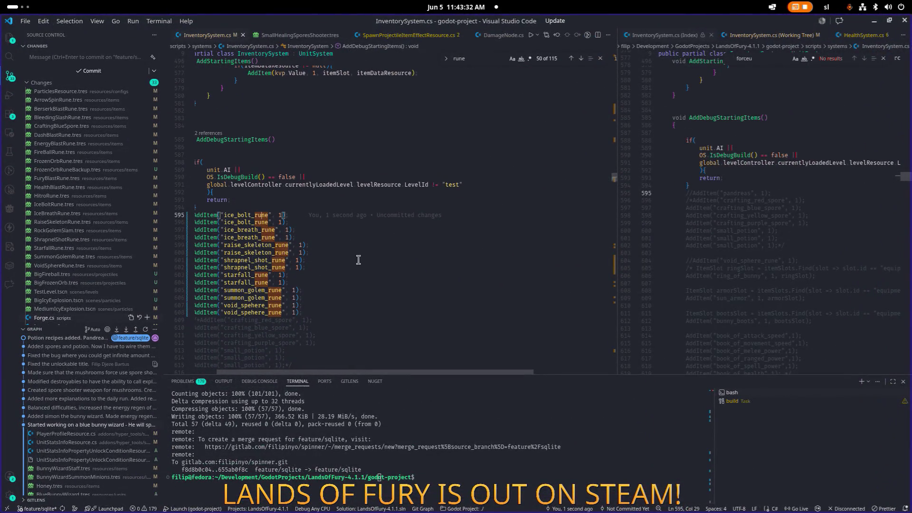
pyautogui.click(361, 274)
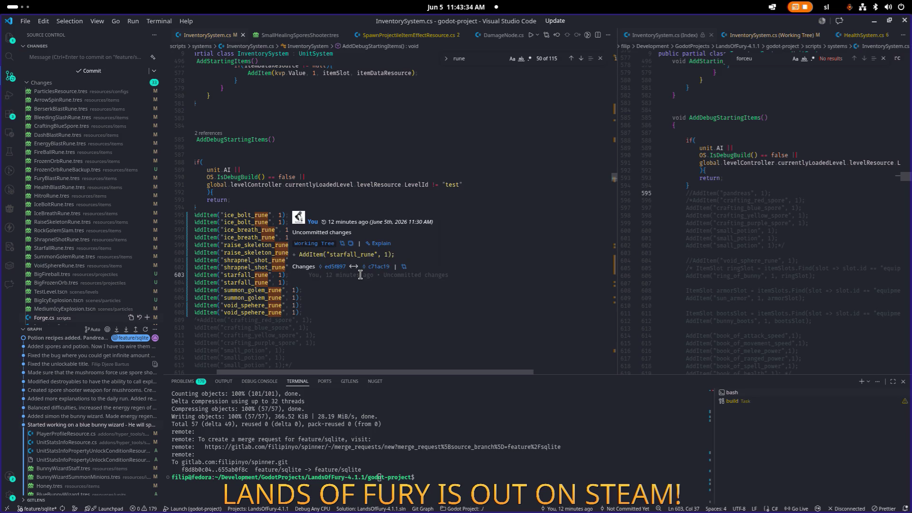
pyautogui.press('Down')
pyautogui.press('Down')
pyautogui.press('Down')
pyautogui.hscroll(-3, 361, 275)
pyautogui.hotkey('shift', 'Up')
pyautogui.hotkey('shift', 'Up')
pyautogui.hotkey('shift', 'Up')
pyautogui.hotkey('shift', 'Up')
pyautogui.hotkey('shift', 'Up')
pyautogui.hotkey('shift', 'Up')
pyautogui.hotkey('shift', 'Home')
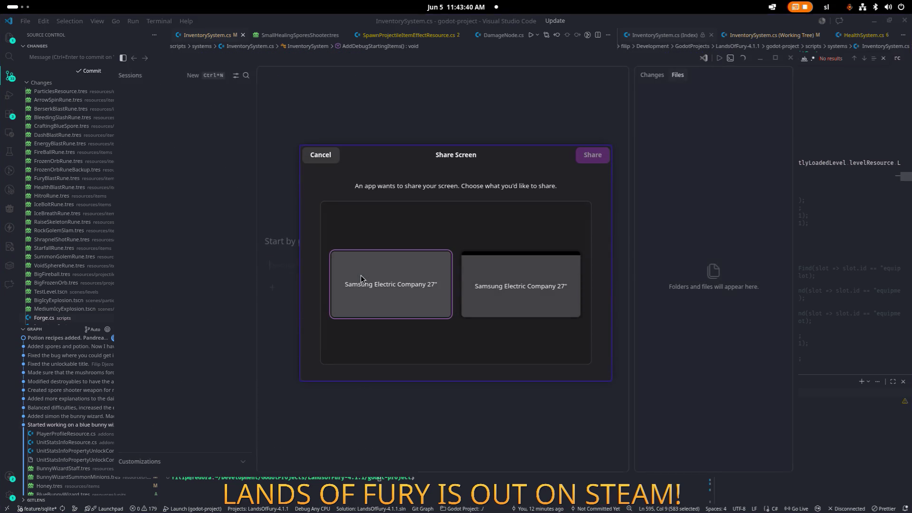
pyautogui.click(318, 157)
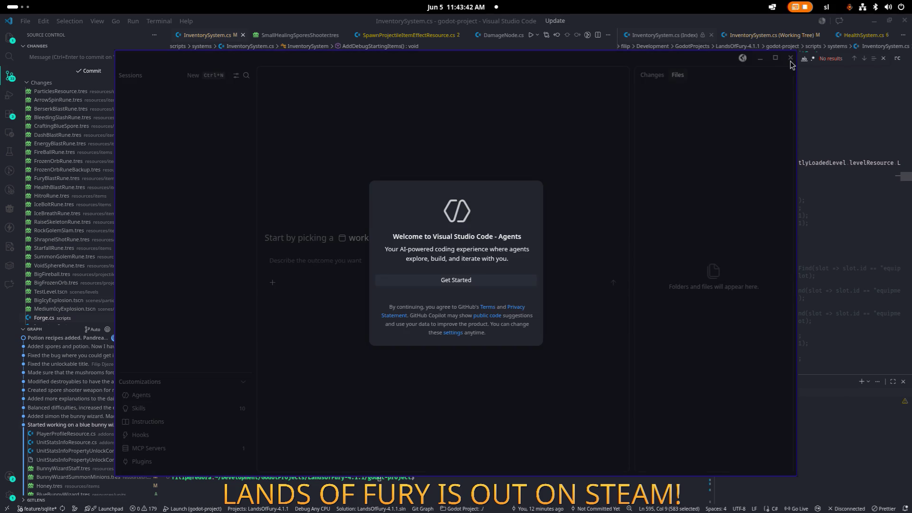
# Step: Block-comment the rune AddItem lines with /* at line 595, save, and widen Source Control
pyautogui.press('End')
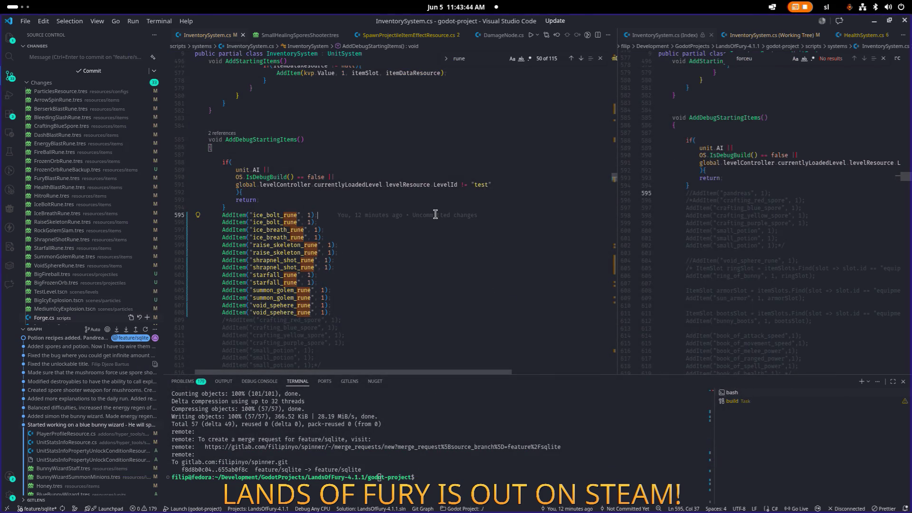
pyautogui.press('Home')
pyautogui.write('/*')
pyautogui.press('Down')
pyautogui.press('Down')
pyautogui.press('Down')
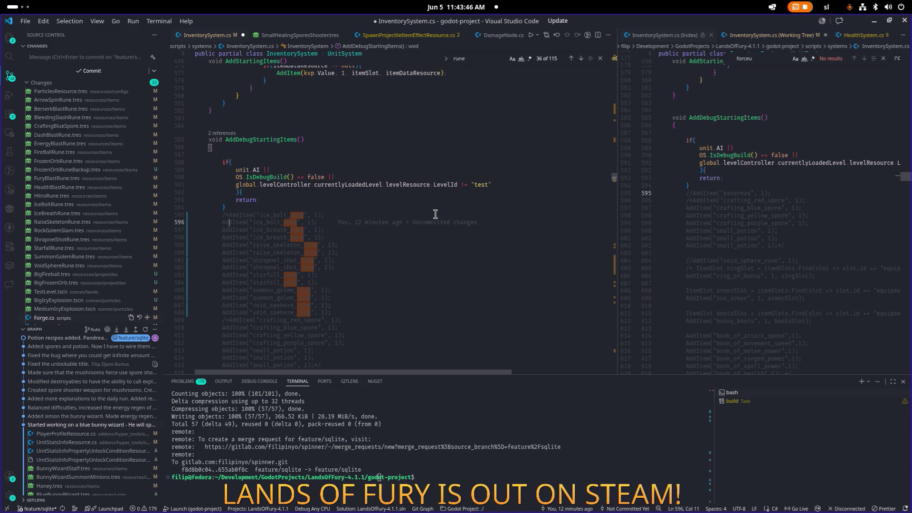
pyautogui.press('Down')
pyautogui.press('Down')
pyautogui.press('Down')
pyautogui.scroll(-4, 417, 214)
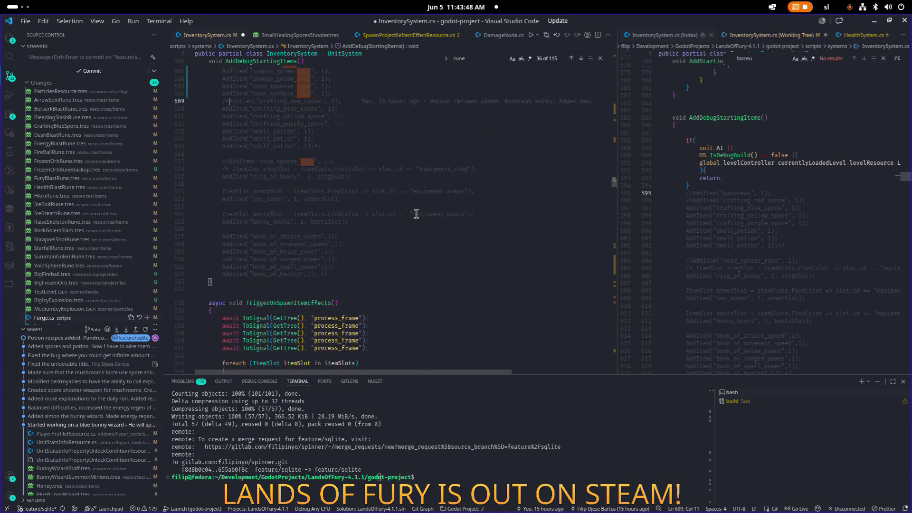
pyautogui.press('Up')
pyautogui.press('Up')
pyautogui.press('Up')
pyautogui.press('End')
pyautogui.hotkey('ctrl', 's')
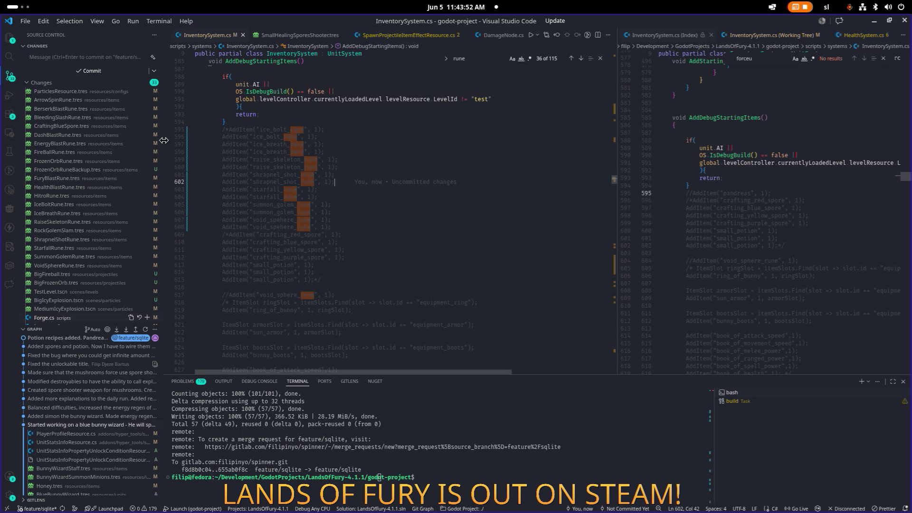
pyautogui.moveTo(164, 140); pyautogui.dragTo(217, 140)
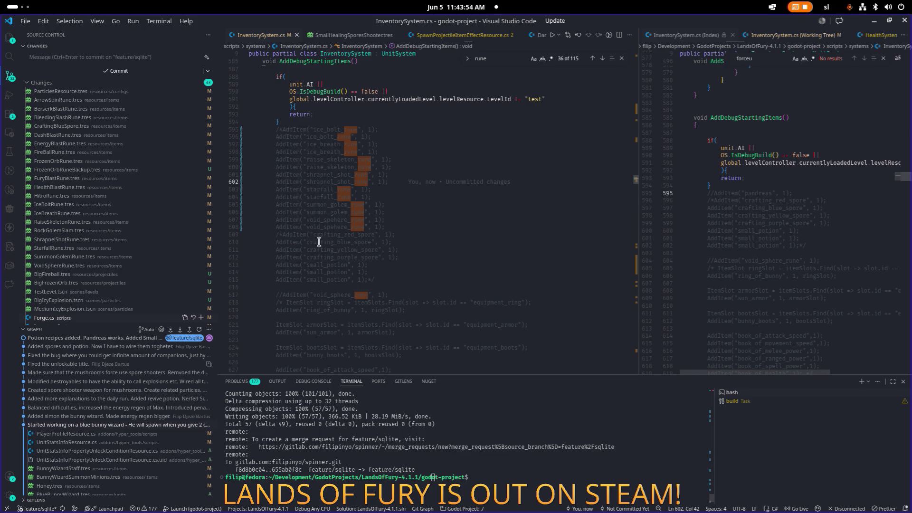
# Step: Review the ParticlesResource.tres and ArrowSpinRune.tres diffs, clearing the terminal in between
pyautogui.click(128, 94)
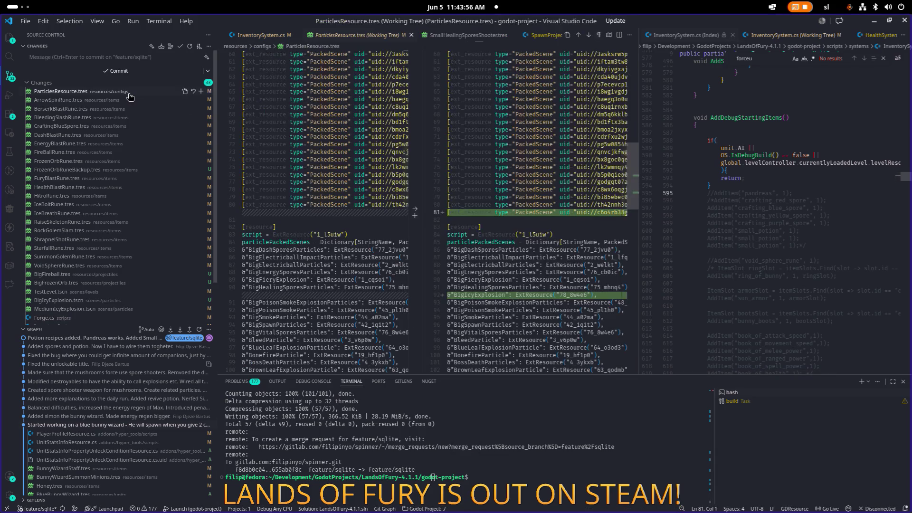
pyautogui.scroll(-10, 504, 189)
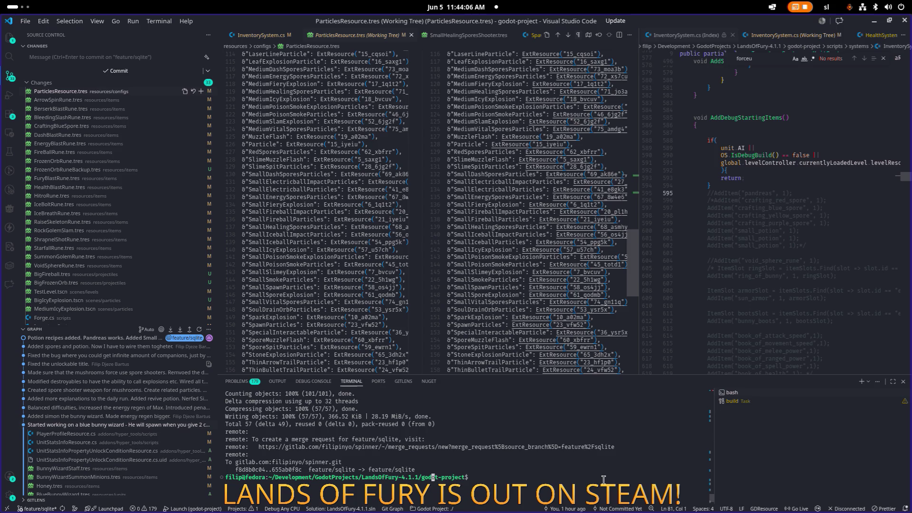
pyautogui.hotkey('ctrl', 'l')
pyautogui.write('git add')
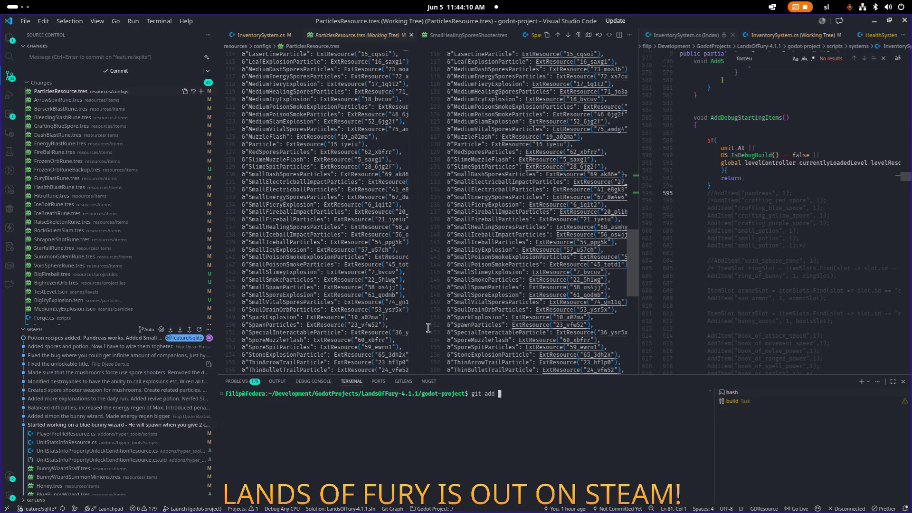
pyautogui.click(91, 101)
pyautogui.scroll(-2, 90, 214)
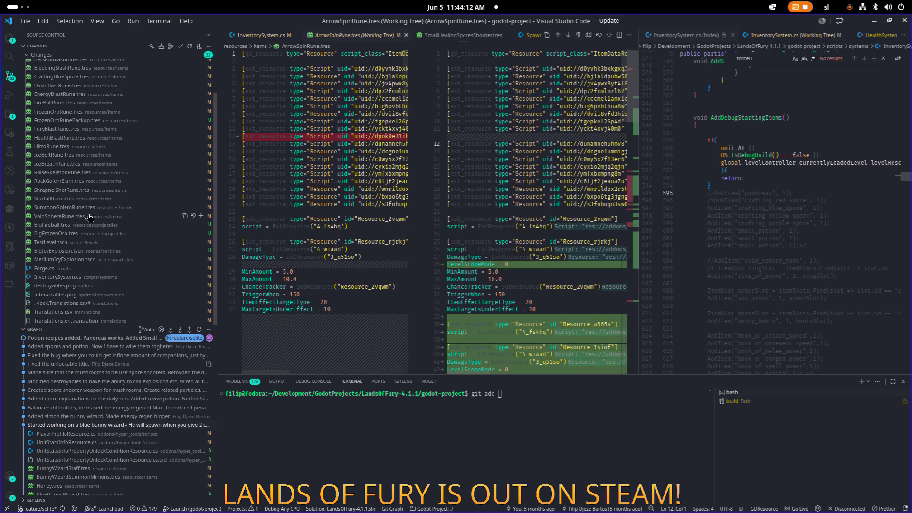
# Step: Review the Forge.cs and InventorySystem.cs diffs, then switch to the browser
pyautogui.click(52, 269)
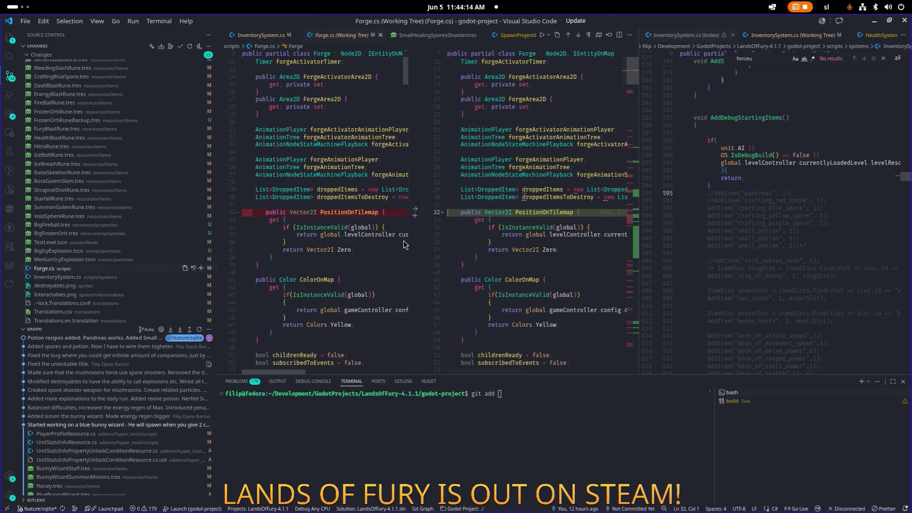
pyautogui.scroll(-20, 492, 226)
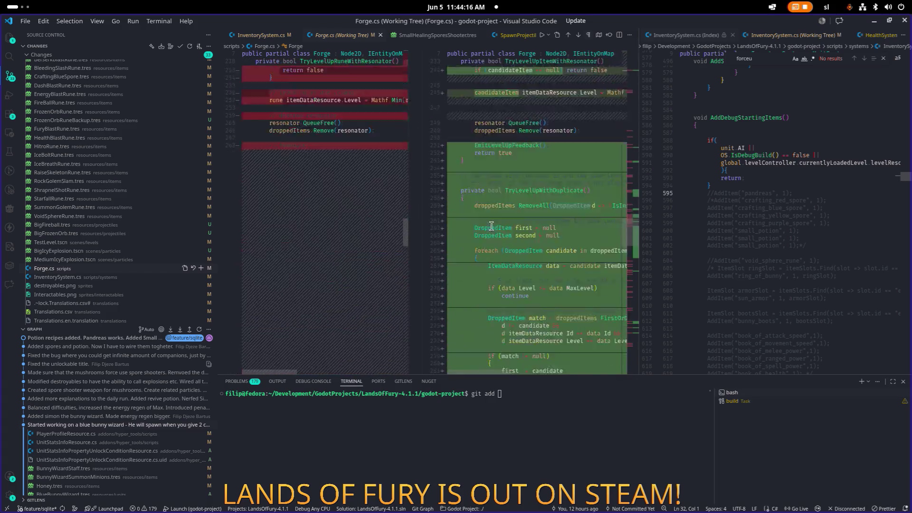
pyautogui.scroll(7, 491, 226)
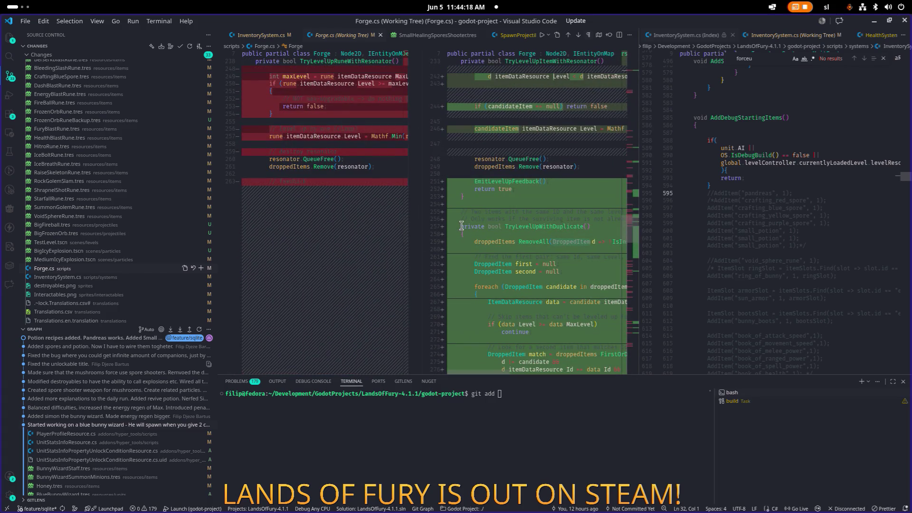
pyautogui.scroll(4, 532, 226)
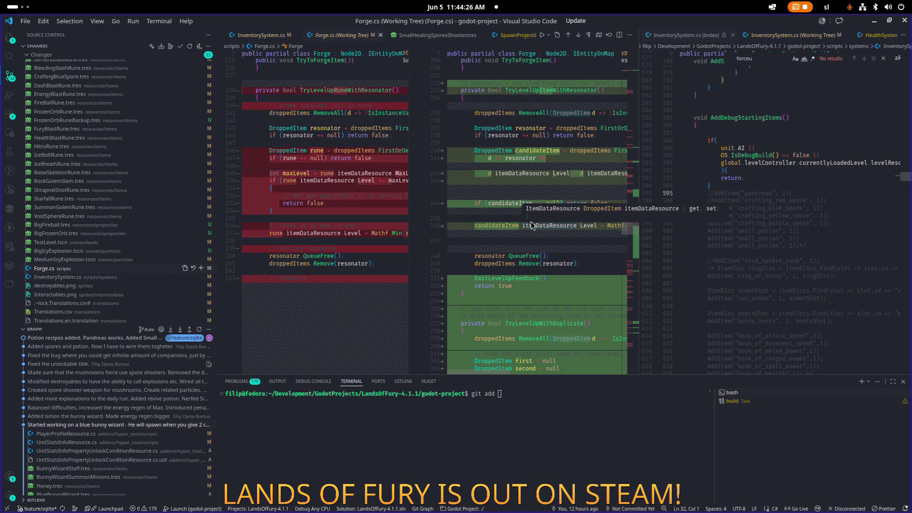
pyautogui.click(106, 279)
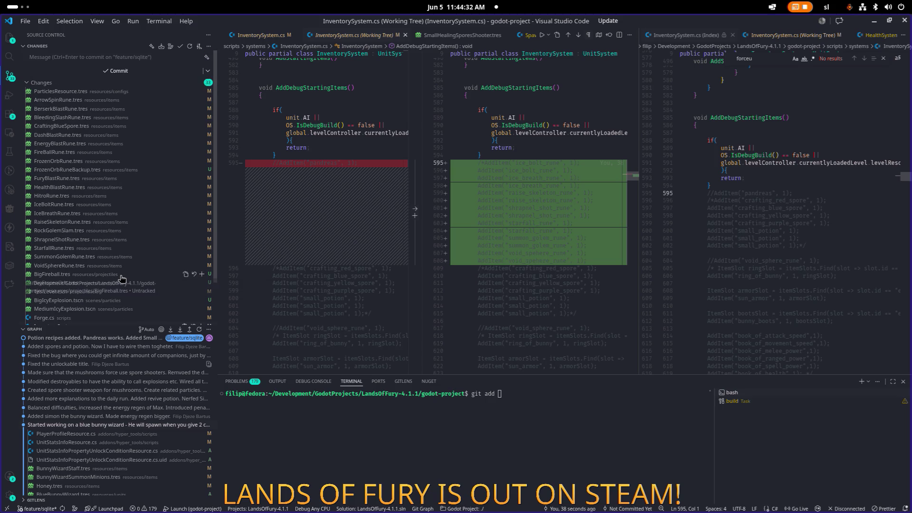
pyautogui.scroll(-2, 122, 279)
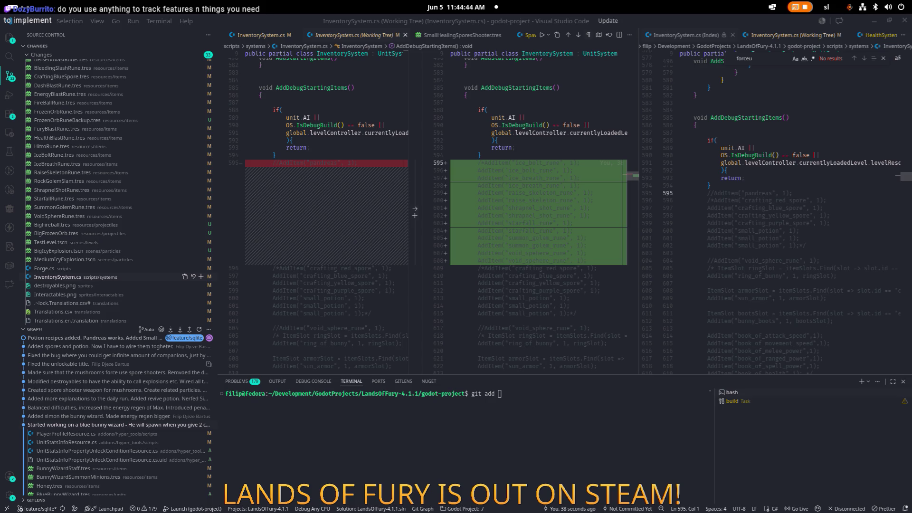
pyautogui.hotkey('alt', 'Tab')
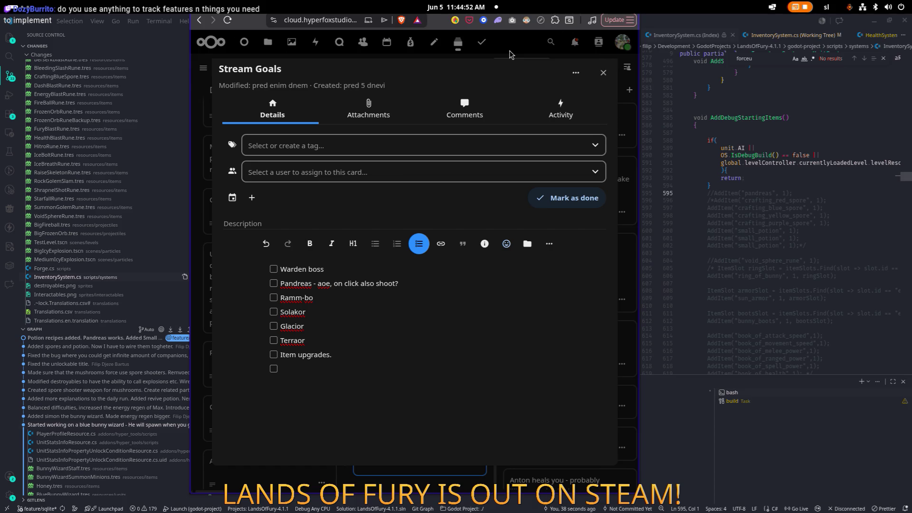
# Step: Maximize the browser and close the Stream Goals card to reveal the Lands of Fury board
pyautogui.press('super+Left')
pyautogui.press('super+Up')
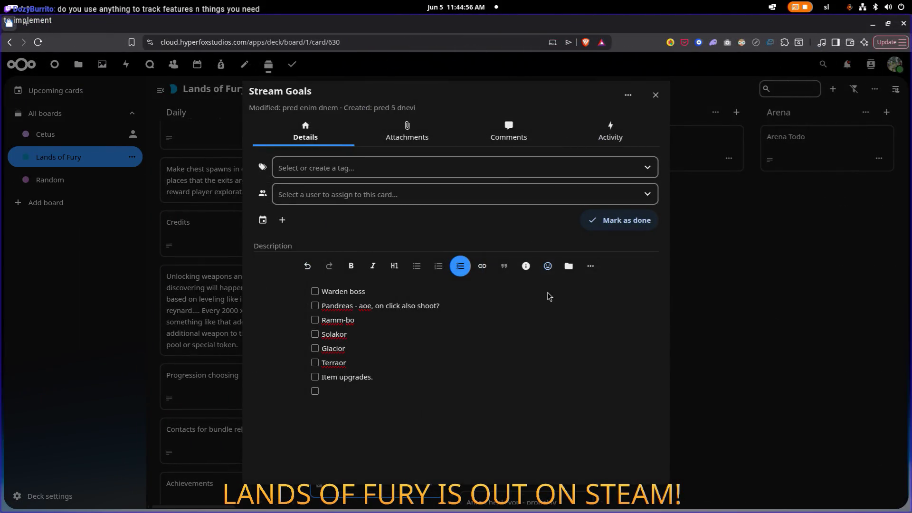
pyautogui.click(663, 93)
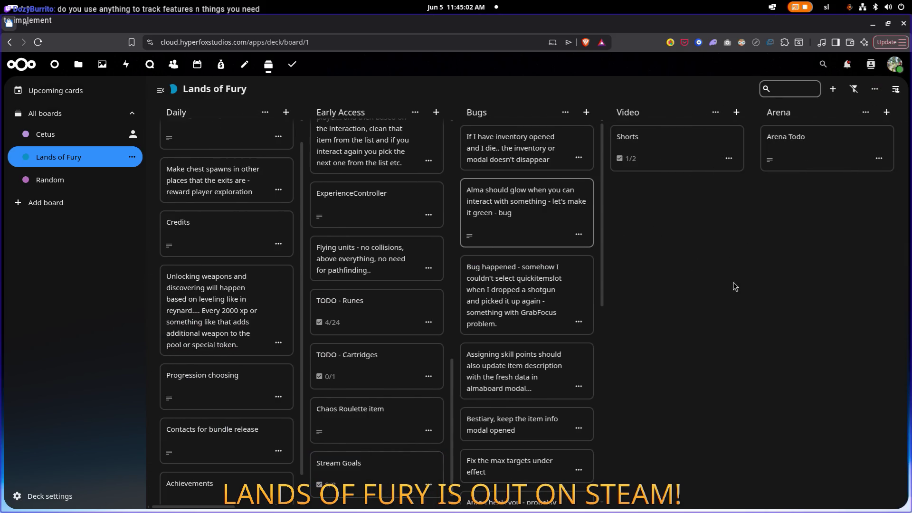
# Step: Scroll across to the Quests and NPCs columns, then hide the board and bring up the bugs spreadsheet
pyautogui.hscroll(5, 739, 260)
pyautogui.hscroll(-4, 489, 265)
pyautogui.hscroll(7, 743, 246)
pyautogui.hscroll(10, 595, 266)
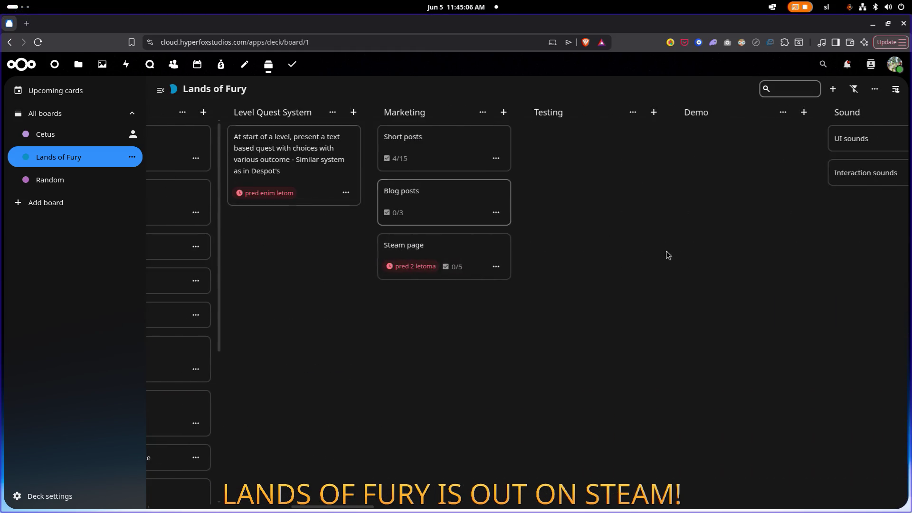
pyautogui.hscroll(10, 459, 211)
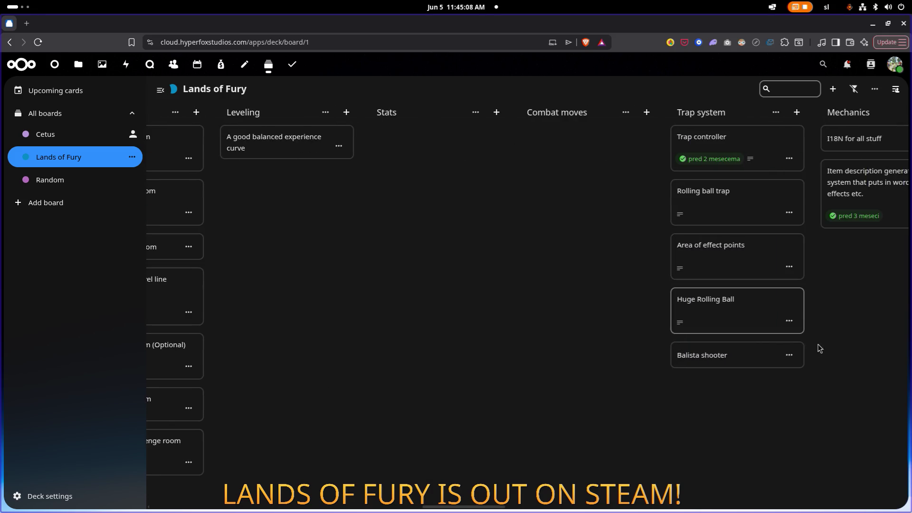
pyautogui.hscroll(10, 540, 284)
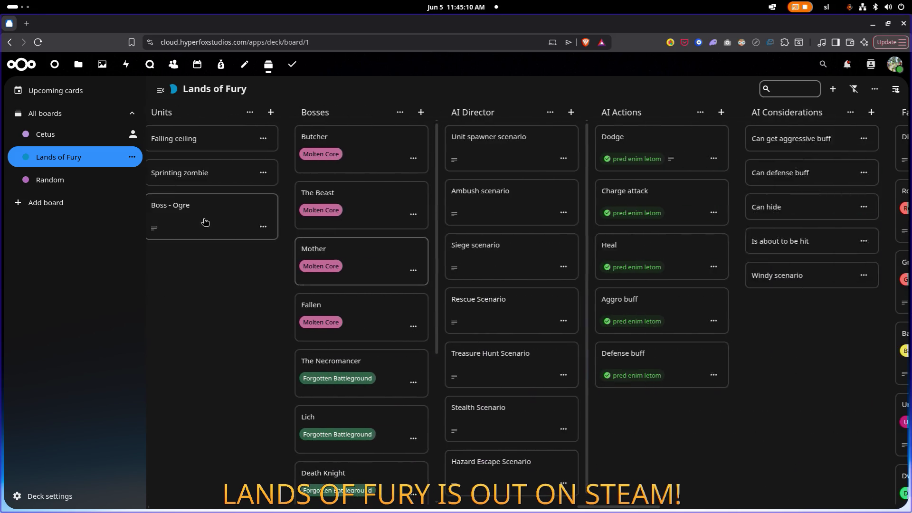
pyautogui.hscroll(5, 766, 370)
pyautogui.scroll(-2, 560, 307)
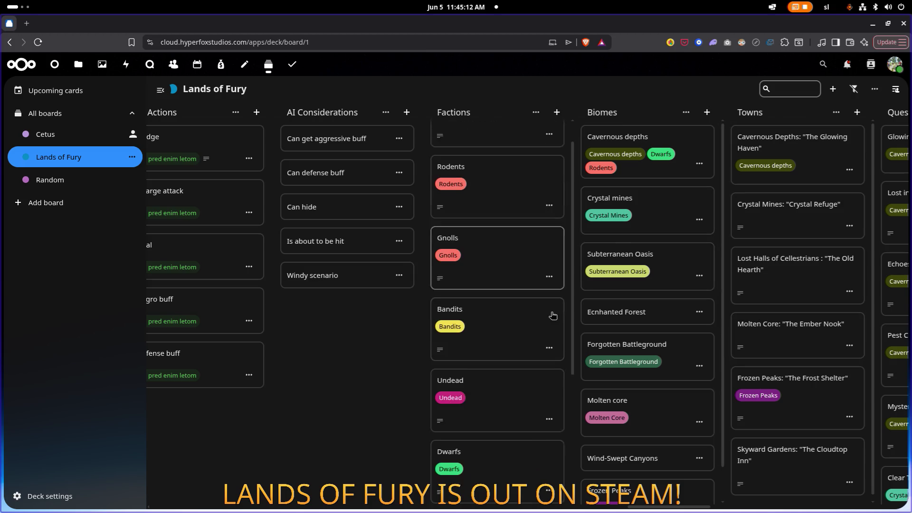
pyautogui.hscroll(10, 360, 345)
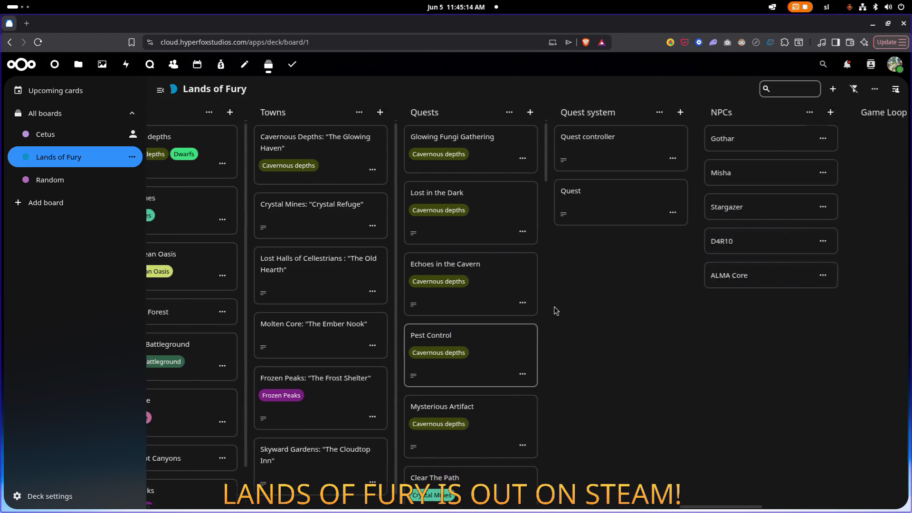
pyautogui.press('super+h')
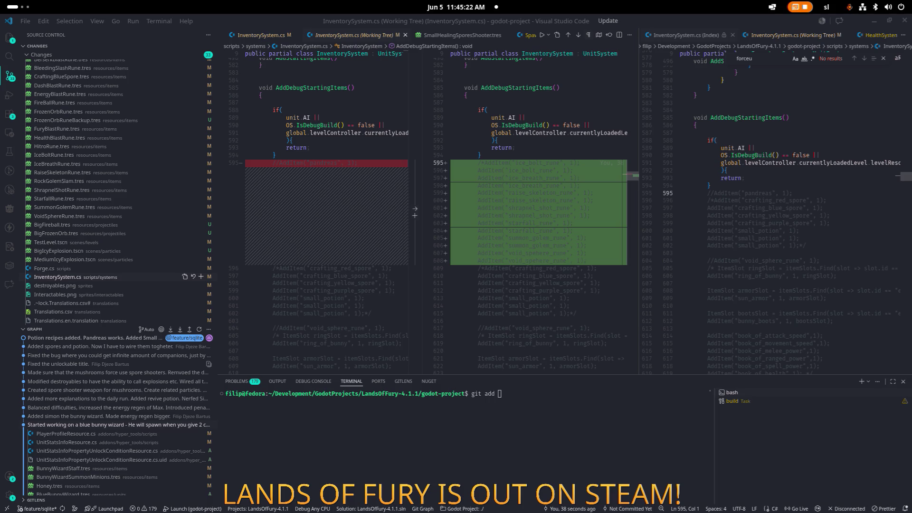
pyautogui.hotkey('alt', 'Tab')
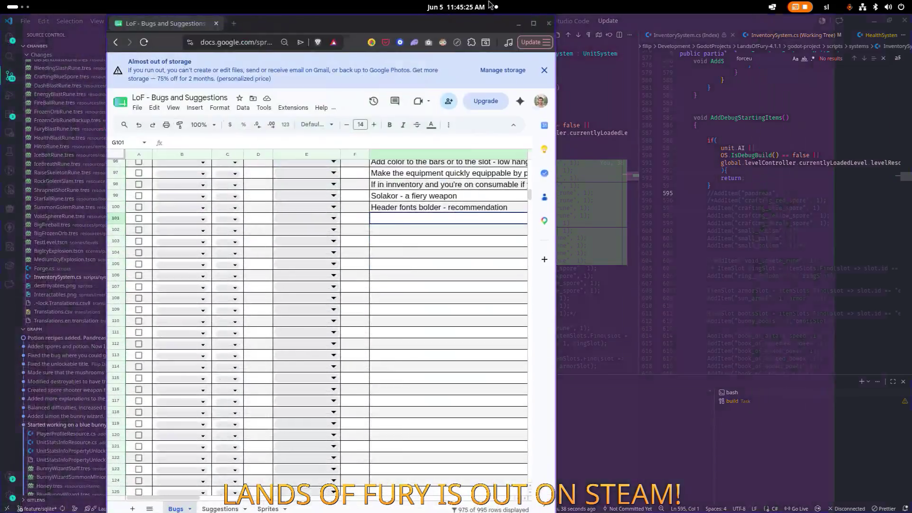
pyautogui.doubleClick(383, 28)
pyautogui.scroll(15, 360, 213)
pyautogui.scroll(-2, 360, 214)
pyautogui.scroll(-1, 350, 219)
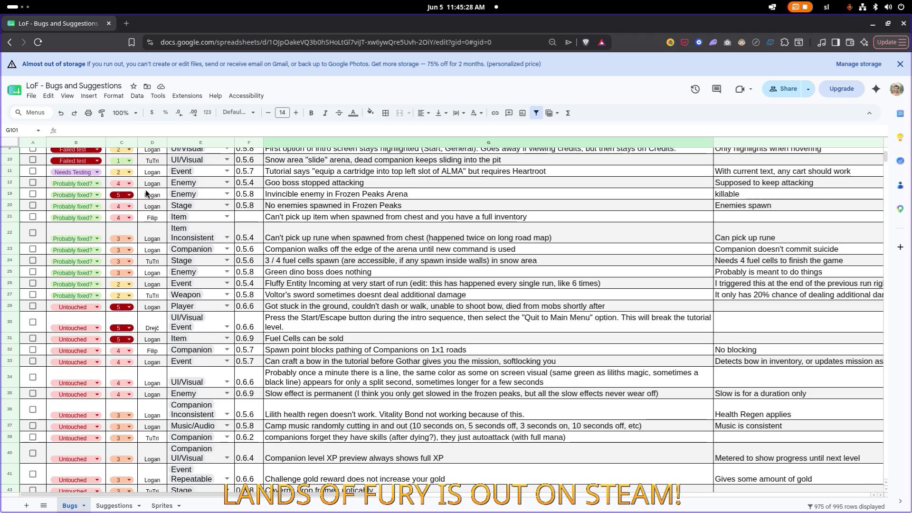
pyautogui.scroll(-5, 158, 195)
pyautogui.scroll(-10, 159, 194)
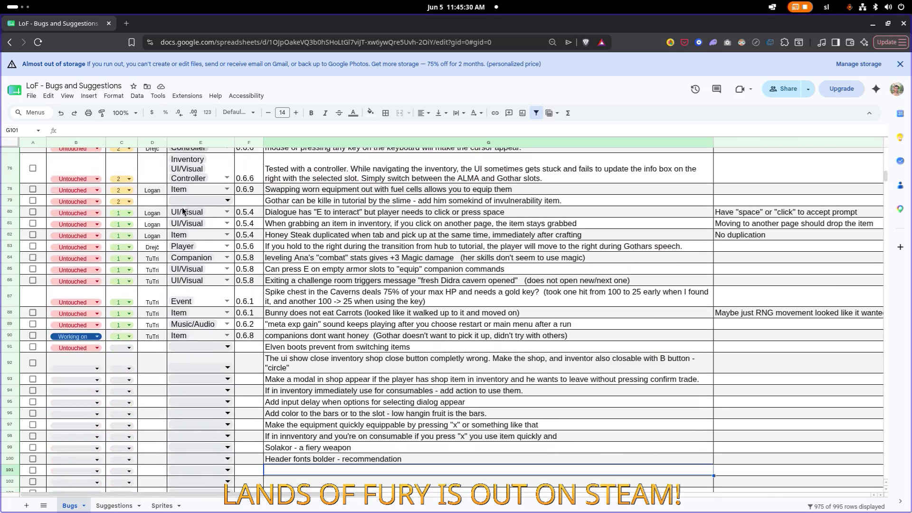
pyautogui.scroll(15, 331, 276)
pyautogui.scroll(-10, 330, 278)
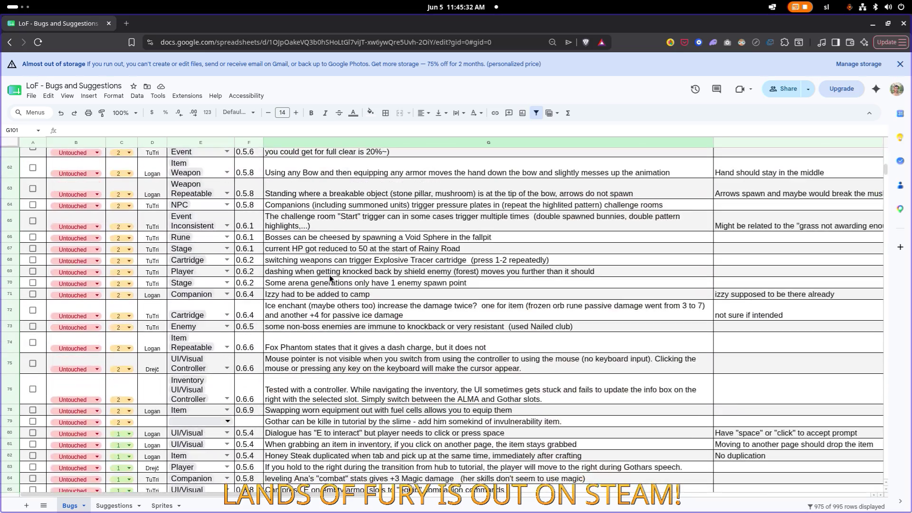
pyautogui.scroll(1, 304, 280)
pyautogui.click(124, 506)
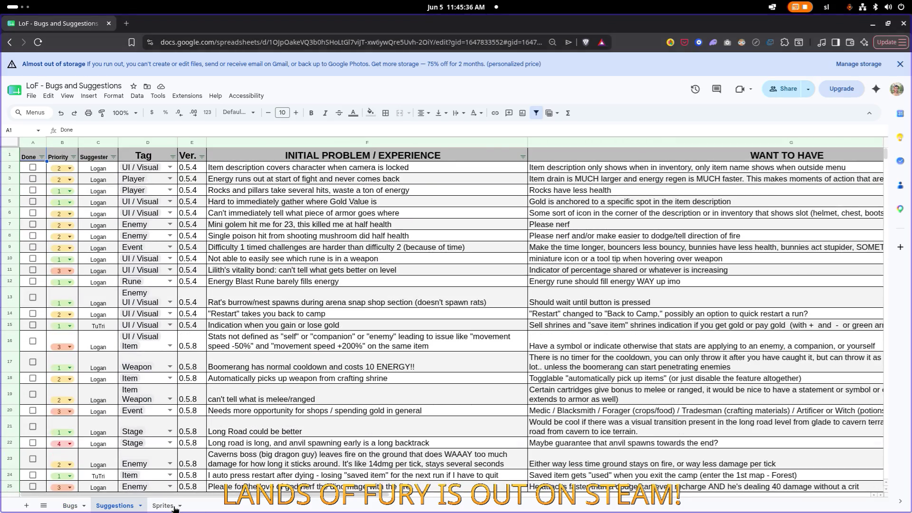
pyautogui.click(69, 505)
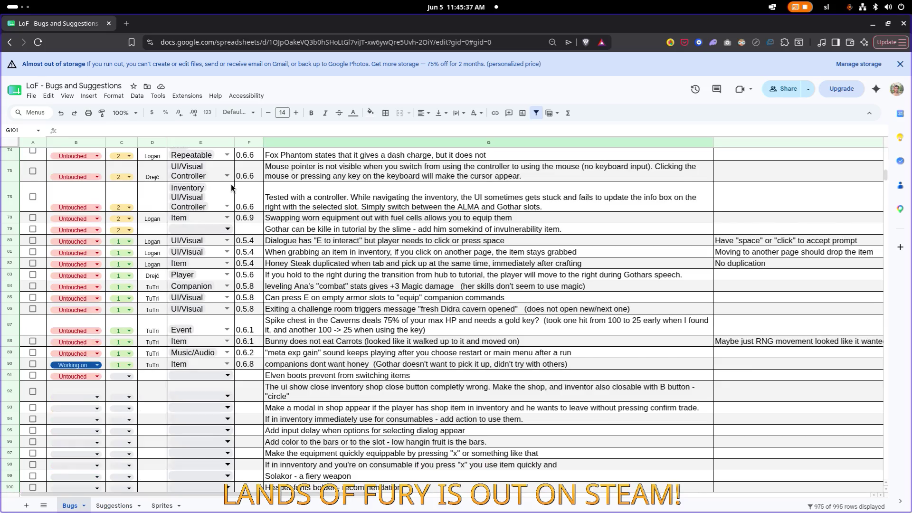
pyautogui.scroll(-1, 180, 190)
pyautogui.moveTo(54, 25); pyautogui.dragTo(5, 33)
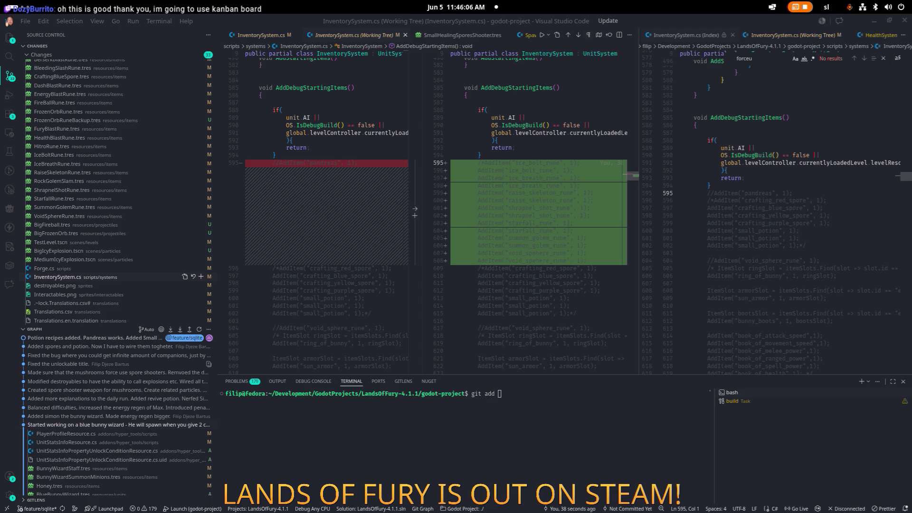
# Step: Run git add . in the terminal to stage all changes
pyautogui.scroll(-1, 209, 364)
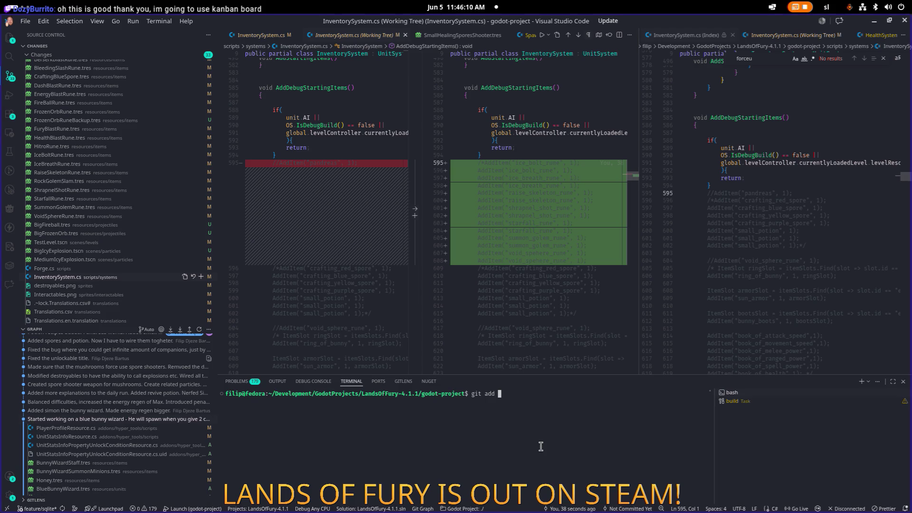
pyautogui.write('.')
pyautogui.press('Return')
# Step: Start a git commit -m "Made ite" message, then erase the unfinished command
pyautogui.write('g')
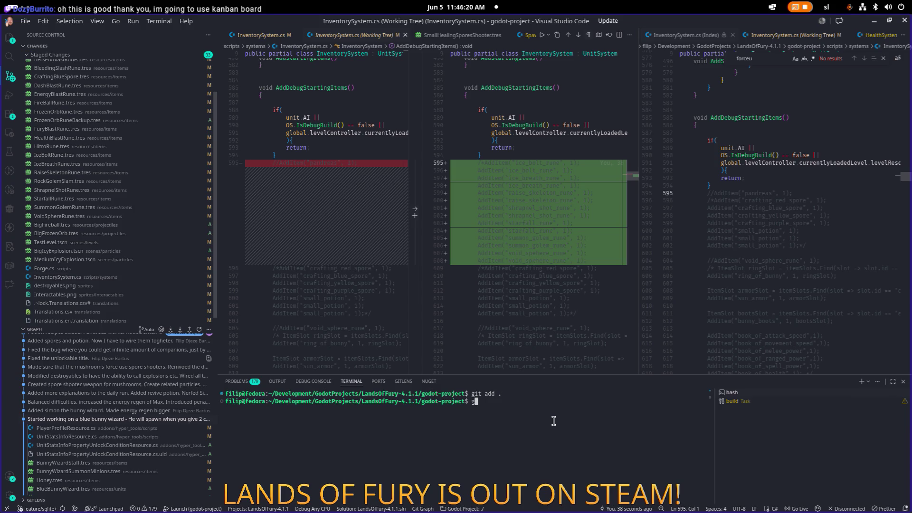
pyautogui.write('it commit -m')
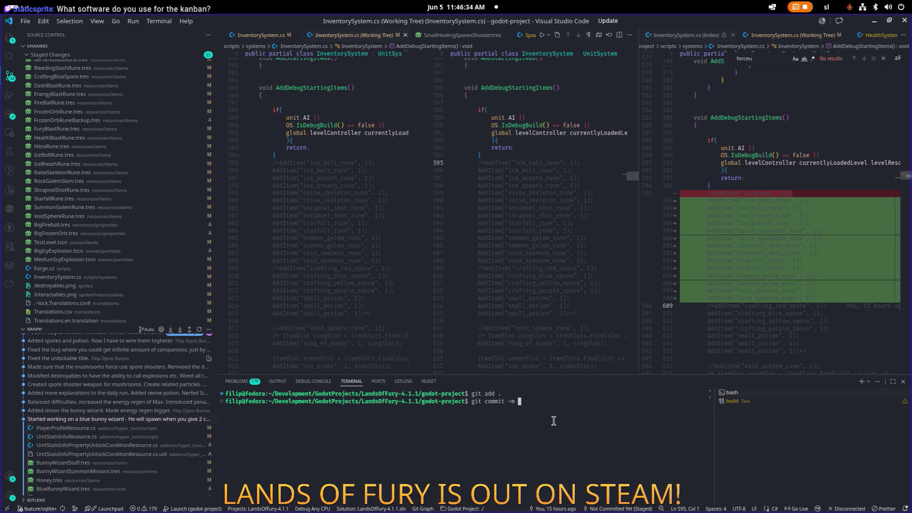
pyautogui.write('"')
pyautogui.scroll(3, 130, 228)
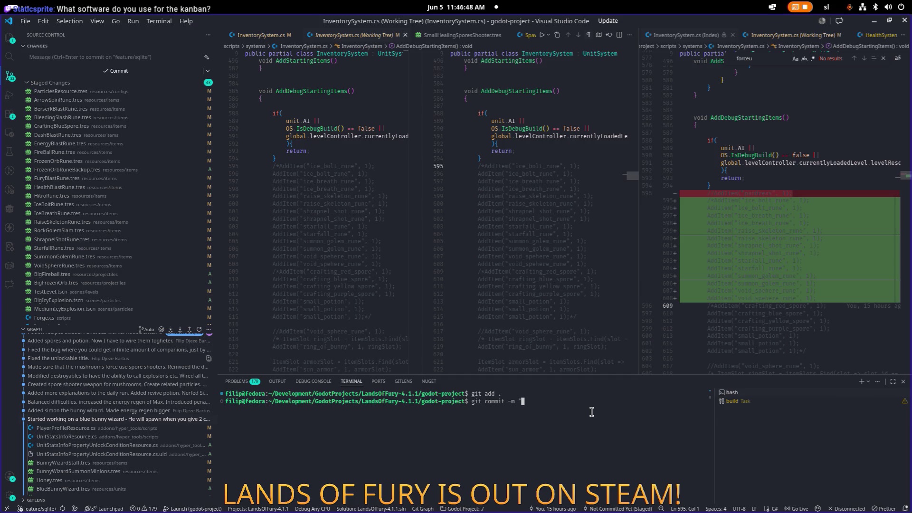
pyautogui.write('Made ite')
pyautogui.press('BackSpace')
pyautogui.press('BackSpace')
pyautogui.press('BackSpace')
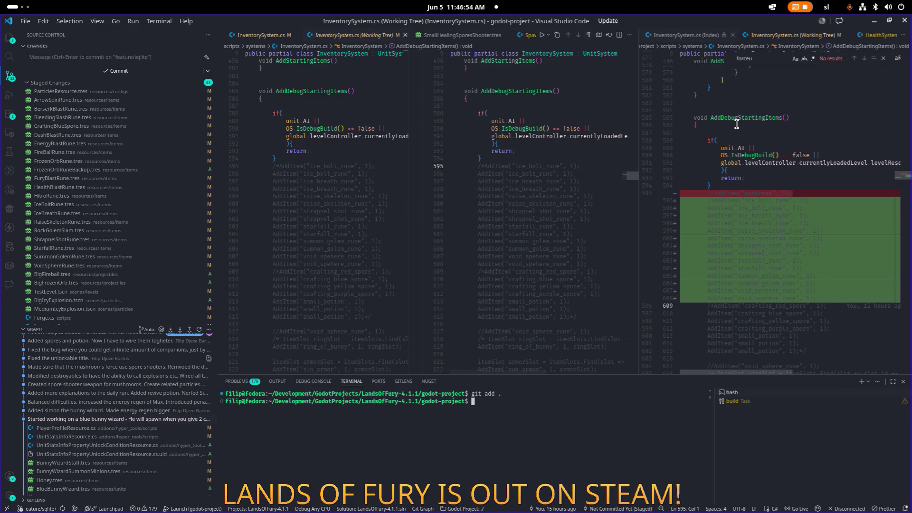
# Step: Minimize VS Code and filter Godot's FileSystem for 'resonator'
pyautogui.click(873, 22)
pyautogui.press('BackSpace')
pyautogui.press('BackSpace')
pyautogui.press('BackSpace')
pyautogui.write('resonator')
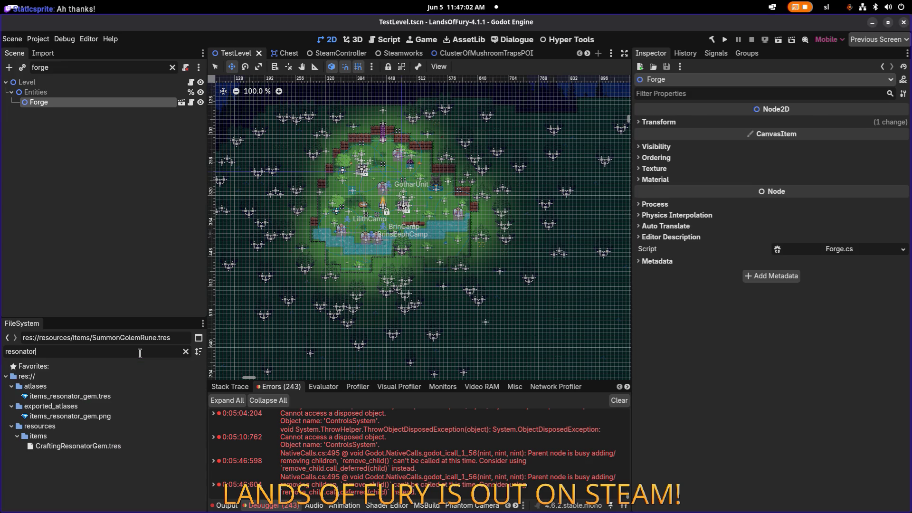
# Step: Copy the Id crafting_resonator_gem from CraftingResonatorGem.tres
pyautogui.click(119, 447)
pyautogui.scroll(-3, 857, 150)
pyautogui.scroll(2, 857, 150)
pyautogui.click(861, 149)
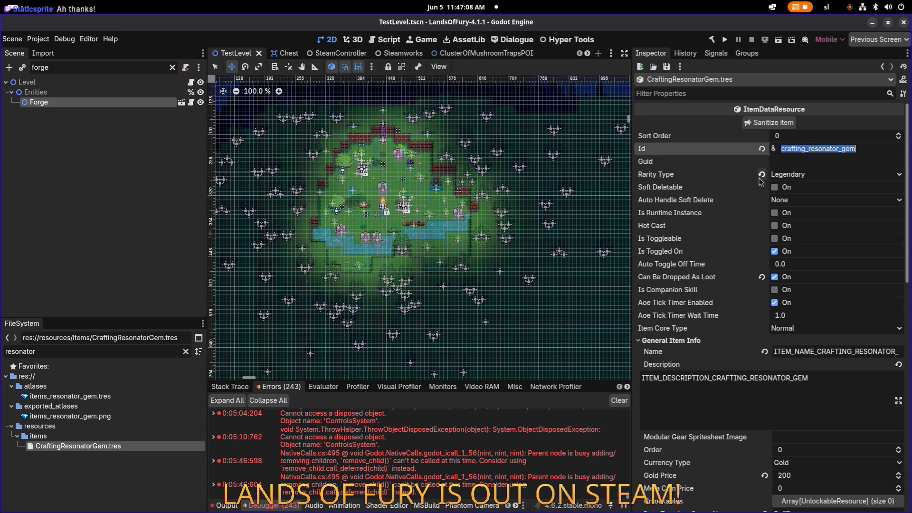
# Step: Clear the file filter and open DefaultRunLootProfile.tres from the favorites
pyautogui.doubleClick(52, 352)
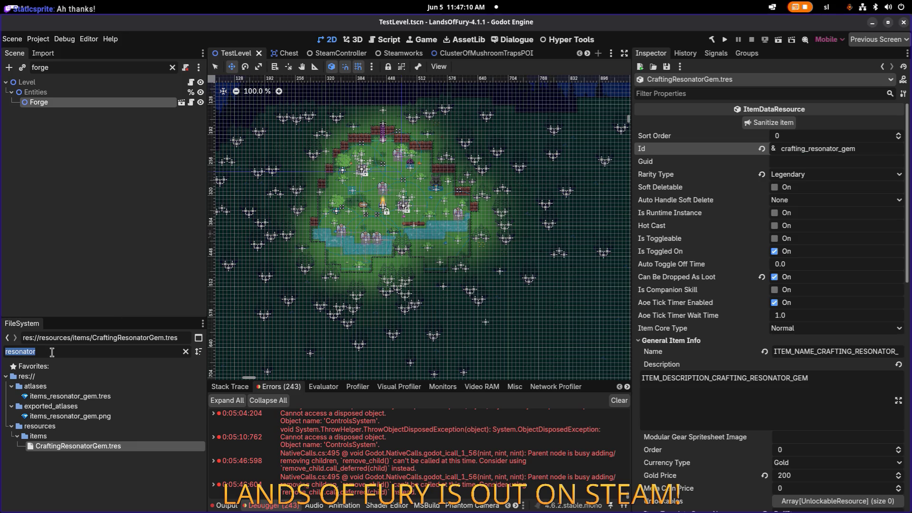
pyautogui.press('BackSpace')
pyautogui.scroll(-5, 92, 443)
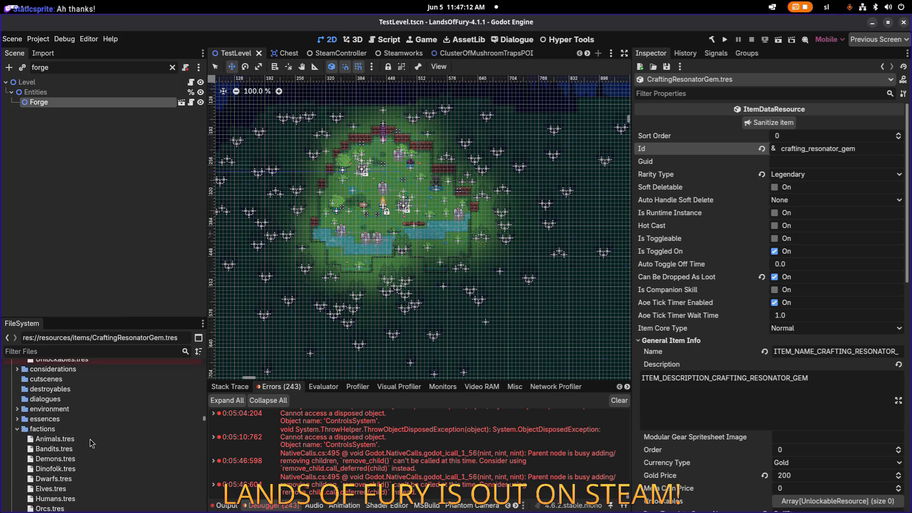
pyautogui.moveTo(204, 420); pyautogui.dragTo(204, 358)
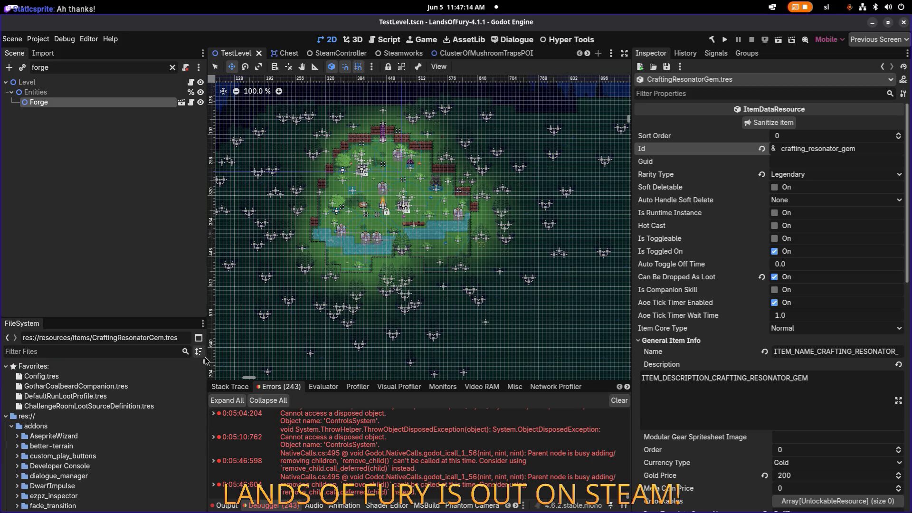
pyautogui.click(107, 386)
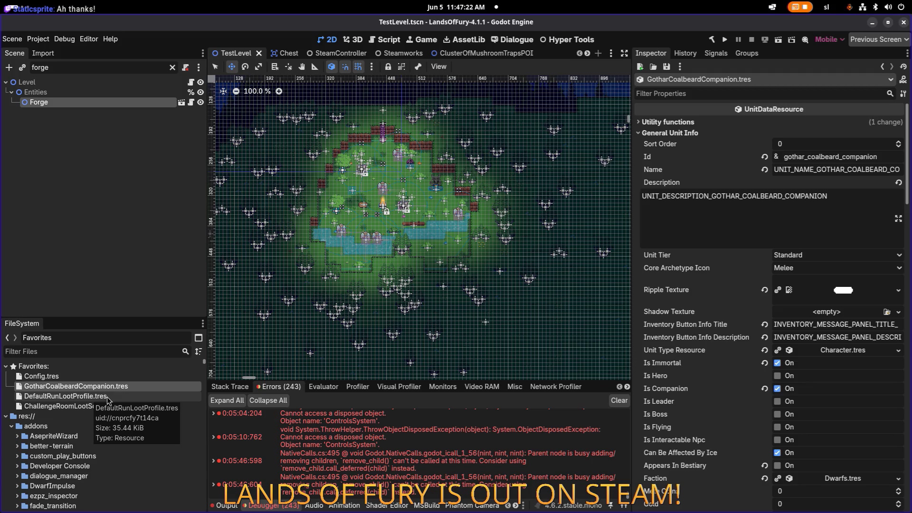
pyautogui.click(107, 398)
pyautogui.doubleClick(109, 401)
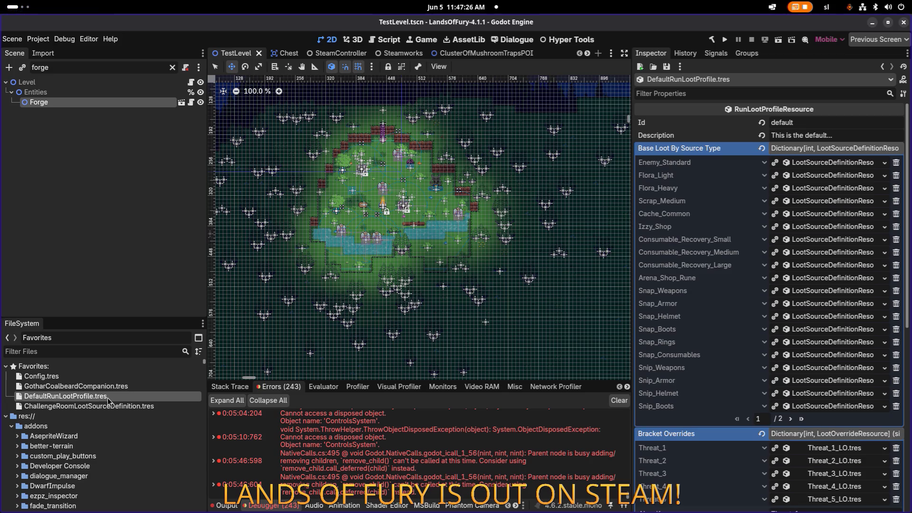
# Step: Expand the Challenge_Room loot definition down to the Legendary bucket's Weight By Variant item weights
pyautogui.scroll(-2, 652, 321)
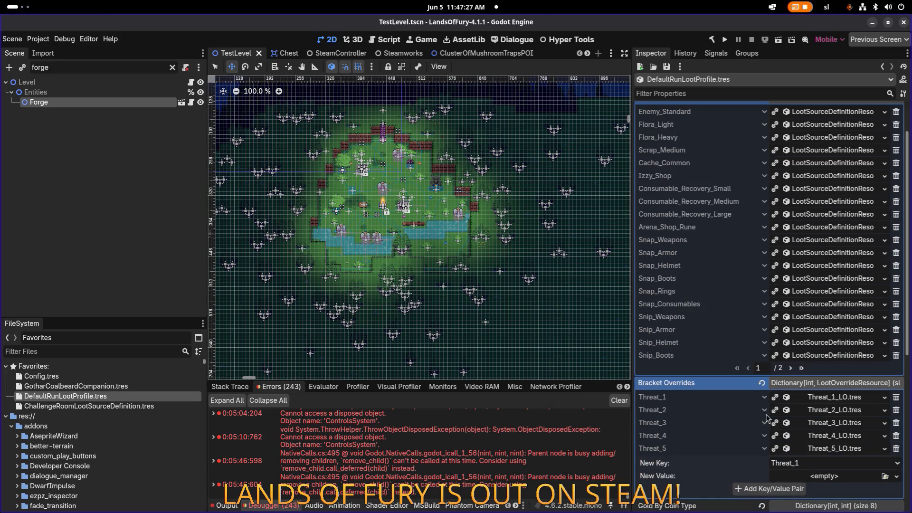
pyautogui.click(802, 368)
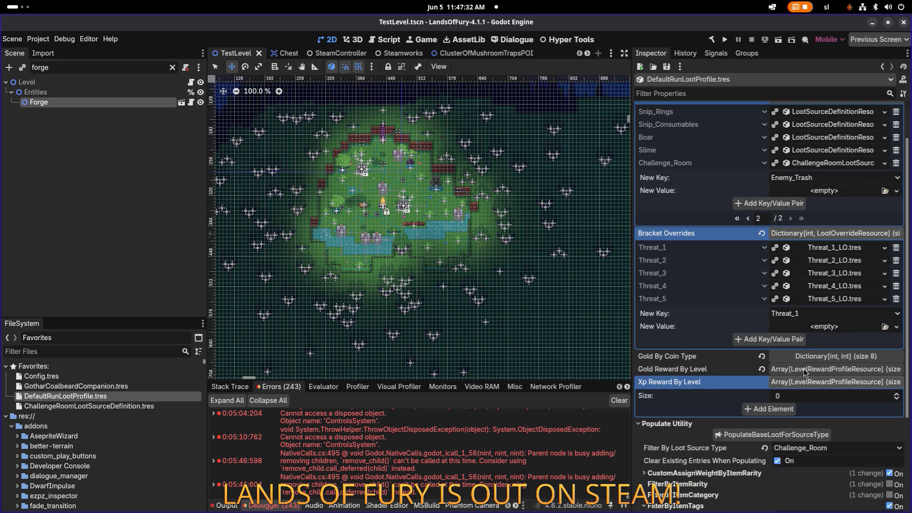
pyautogui.scroll(2, 836, 255)
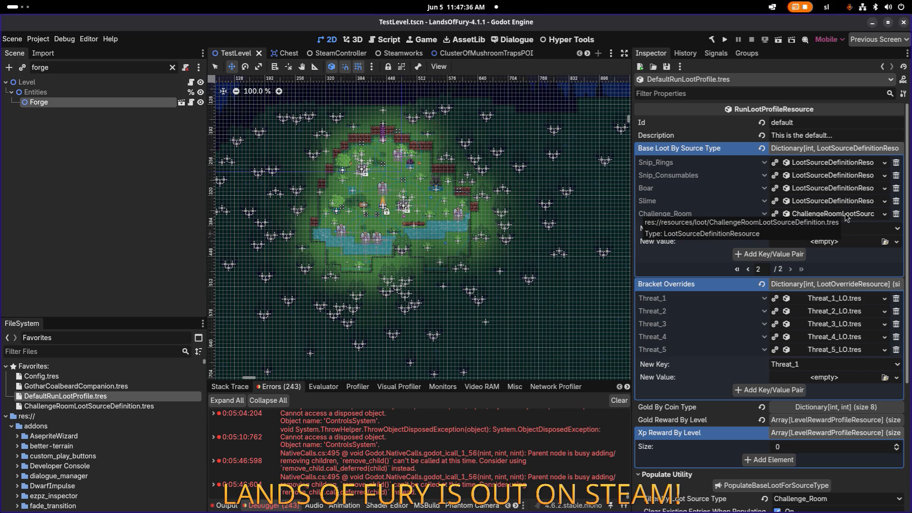
pyautogui.click(847, 217)
pyautogui.click(817, 360)
pyautogui.click(815, 386)
pyautogui.scroll(-5, 816, 387)
pyautogui.scroll(2, 829, 176)
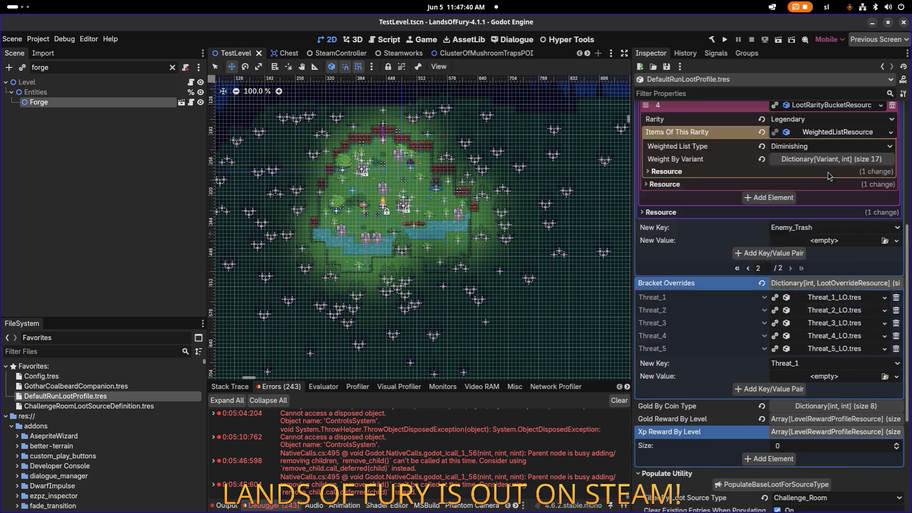
pyautogui.scroll(3, 829, 176)
pyautogui.click(827, 262)
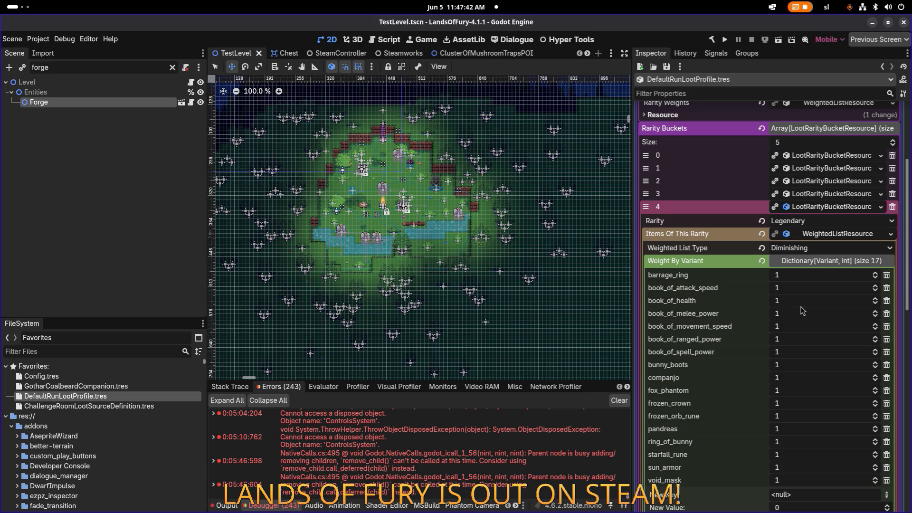
pyautogui.scroll(-3, 803, 310)
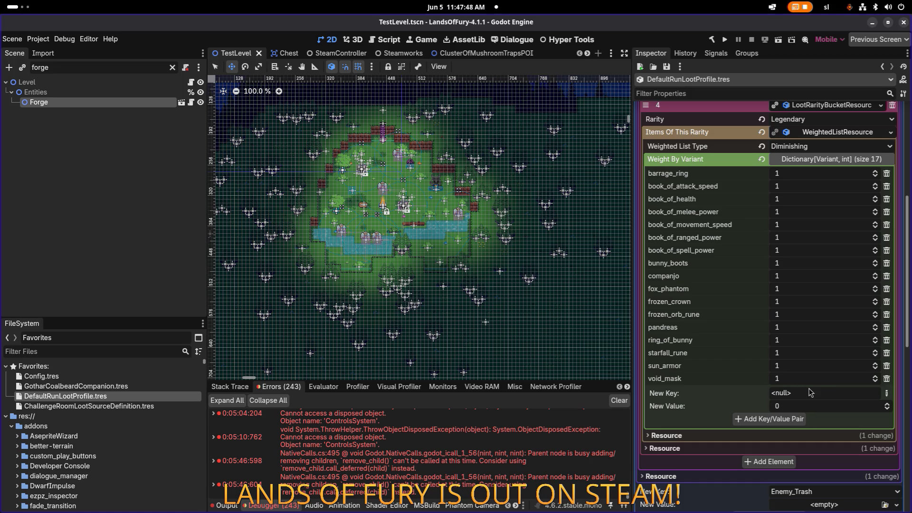
# Step: Add String key crafting_resonator_gem with weight 1 to the Legendary weights and save the profile
pyautogui.click(887, 394)
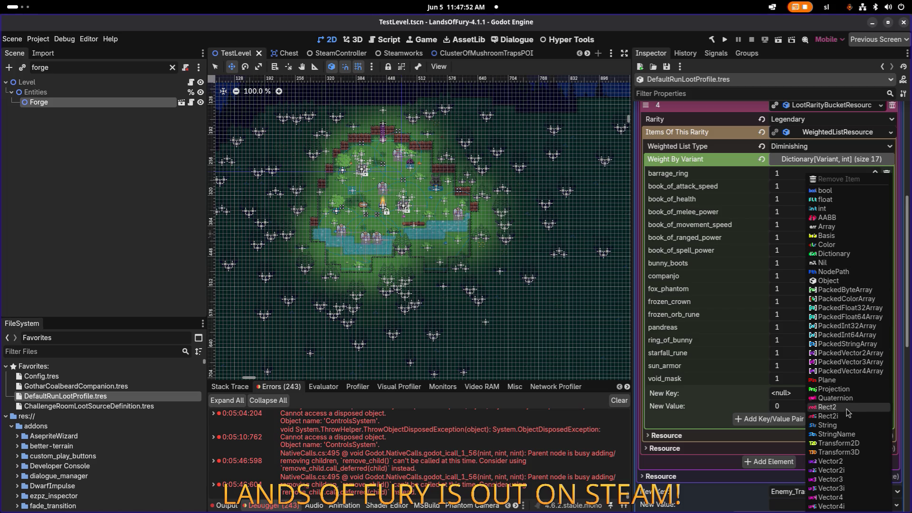
pyautogui.click(850, 427)
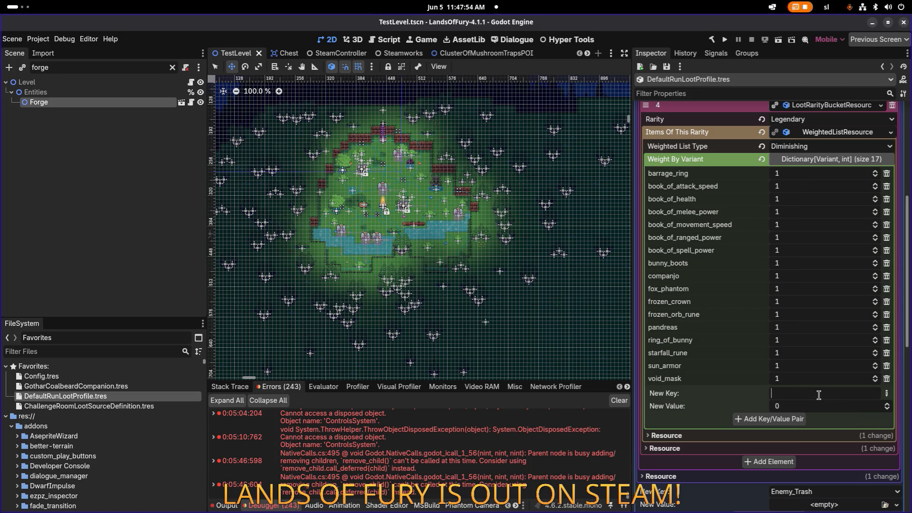
pyautogui.write('crafting_resonator_gem')
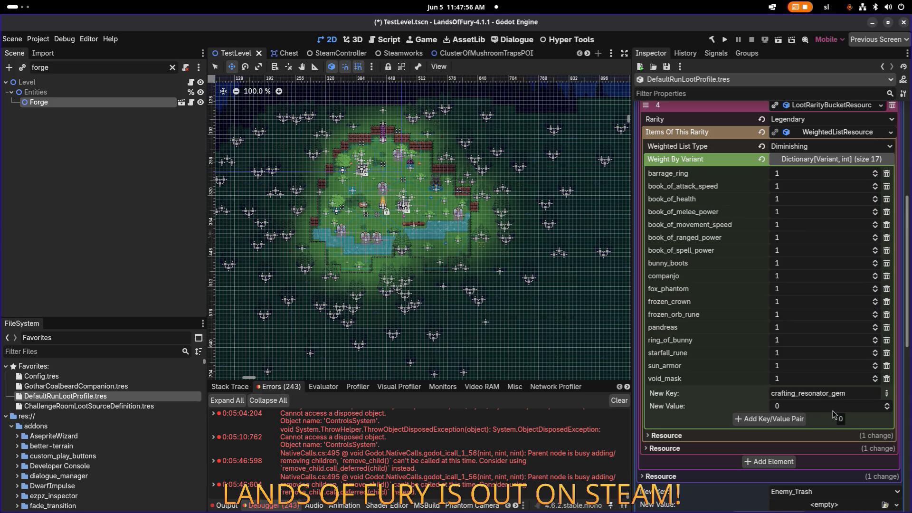
pyautogui.click(798, 419)
pyautogui.click(667, 66)
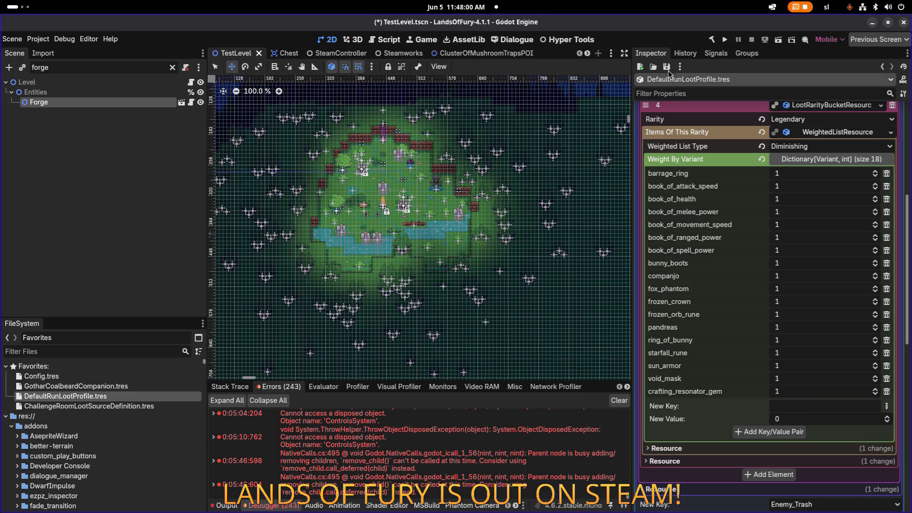
pyautogui.click(684, 79)
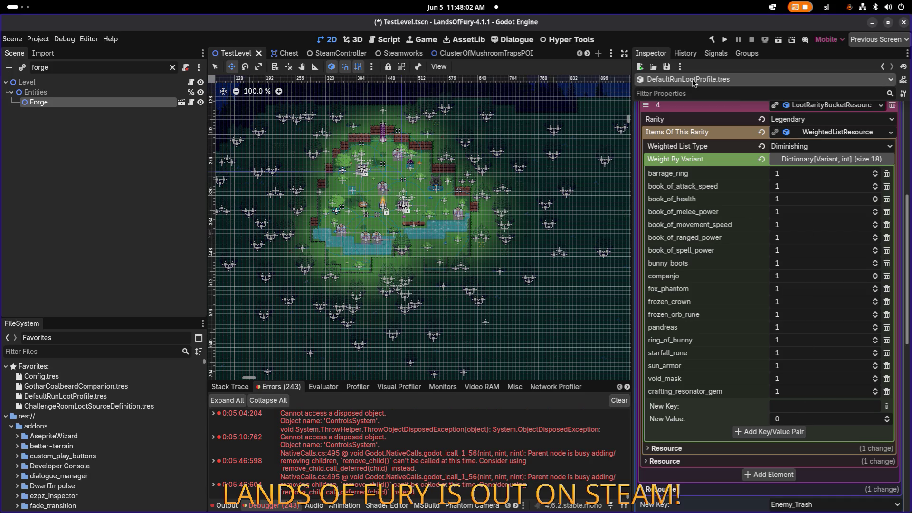
pyautogui.hotkey('alt', 'Tab')
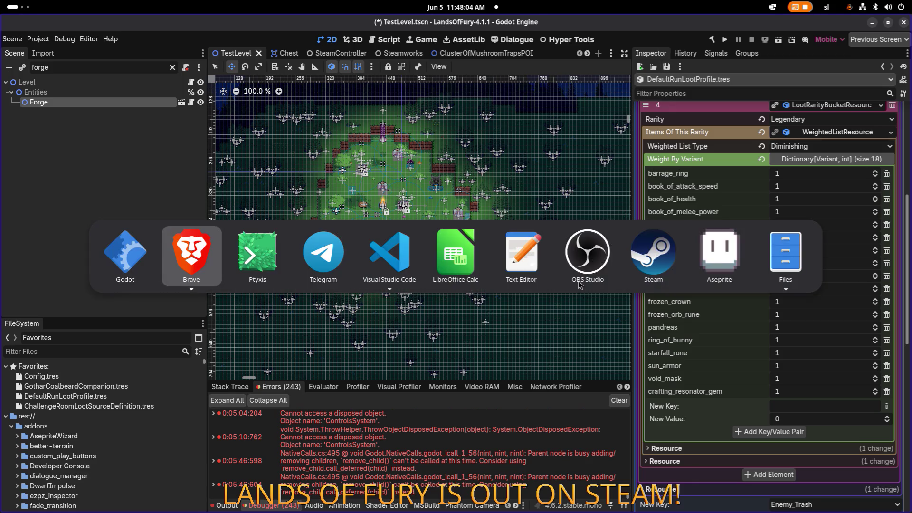
# Step: Search the translations sheet for RESONATOR
pyautogui.click(457, 265)
pyautogui.click(342, 267)
pyautogui.click(268, 300)
pyautogui.write('RESONATOR')
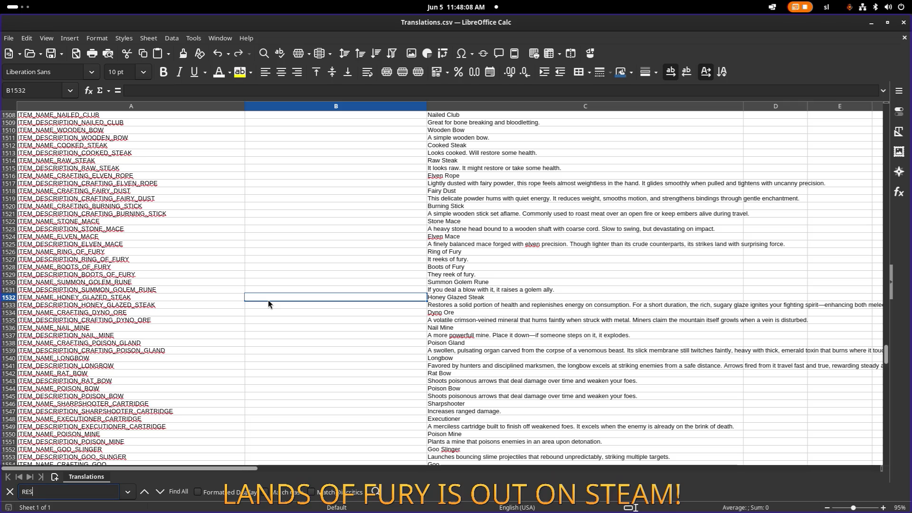
pyautogui.press('Return')
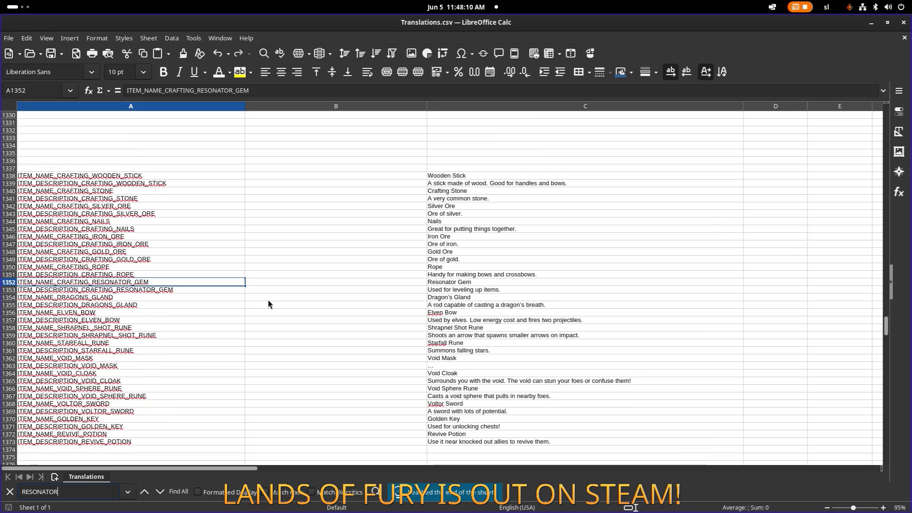
# Step: Change C1353 to 'Used for leveling up runes and some items.' and minimize Calc
pyautogui.click(514, 290)
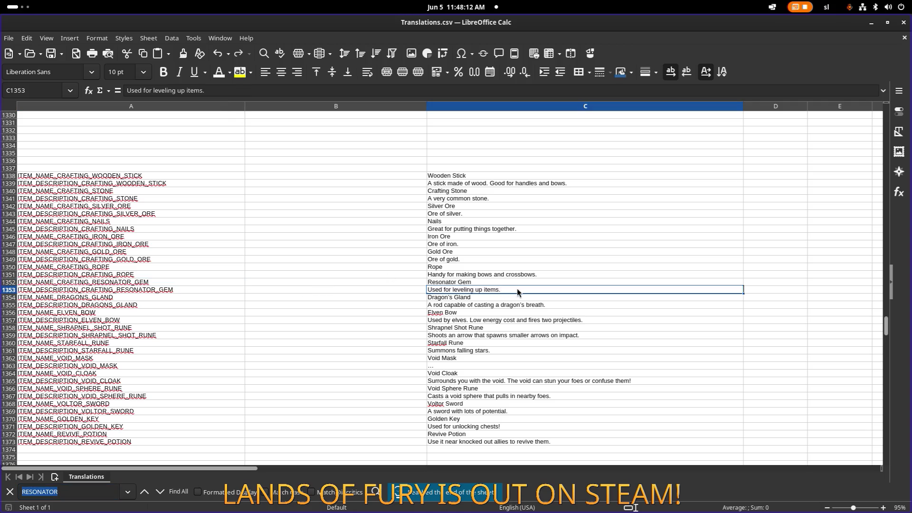
pyautogui.doubleClick(513, 291)
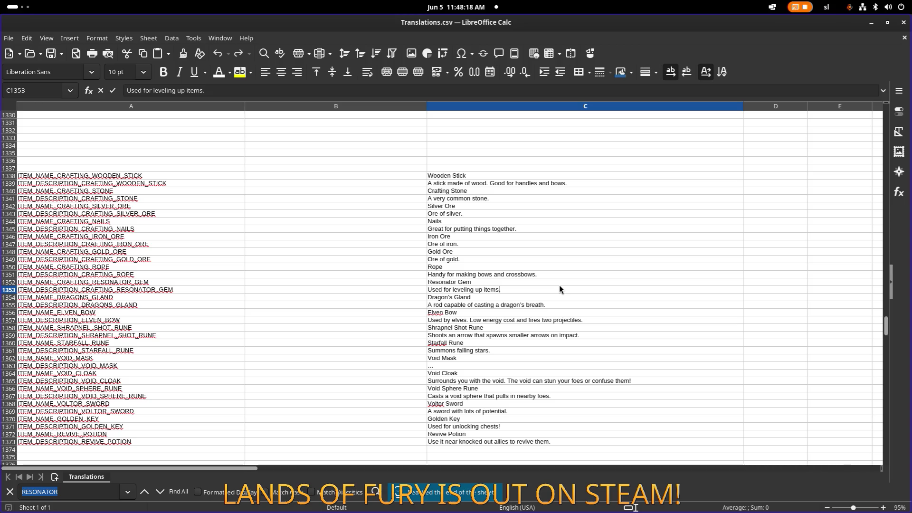
pyautogui.hotkey('ctrl', 'Left')
pyautogui.write('some')
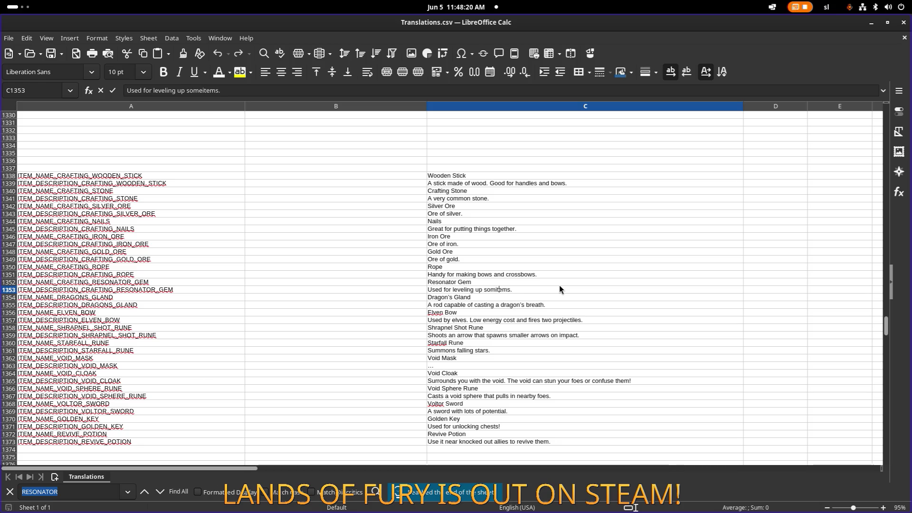
pyautogui.press('End')
pyautogui.write('run')
pyautogui.press('BackSpace')
pyautogui.write('es and')
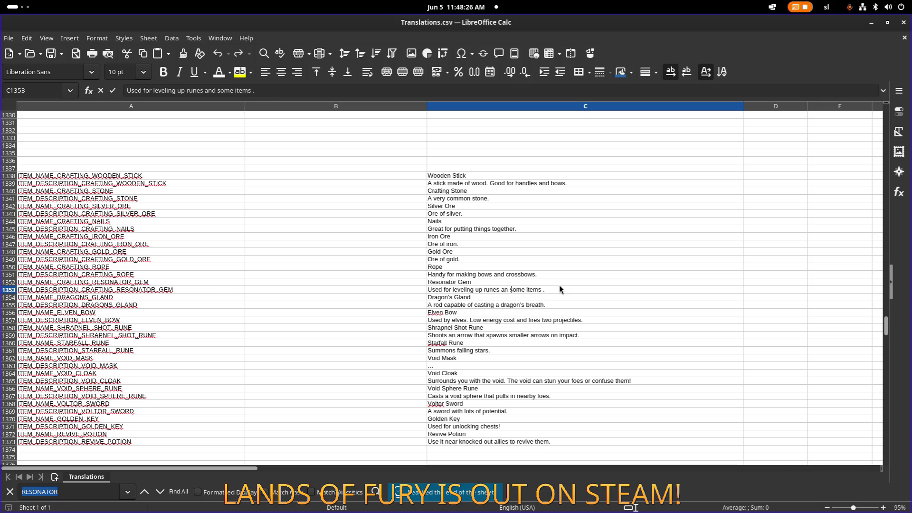
pyautogui.press('BackSpace')
pyautogui.press('Return')
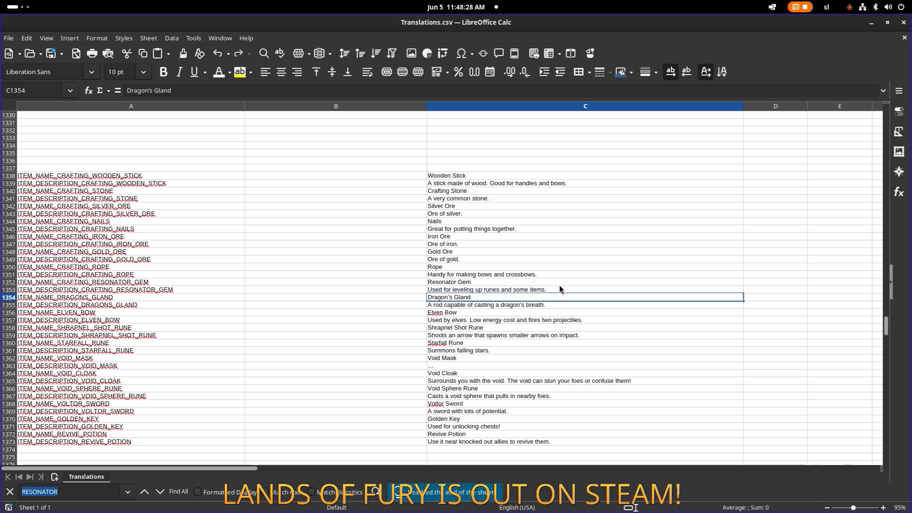
pyautogui.click(872, 23)
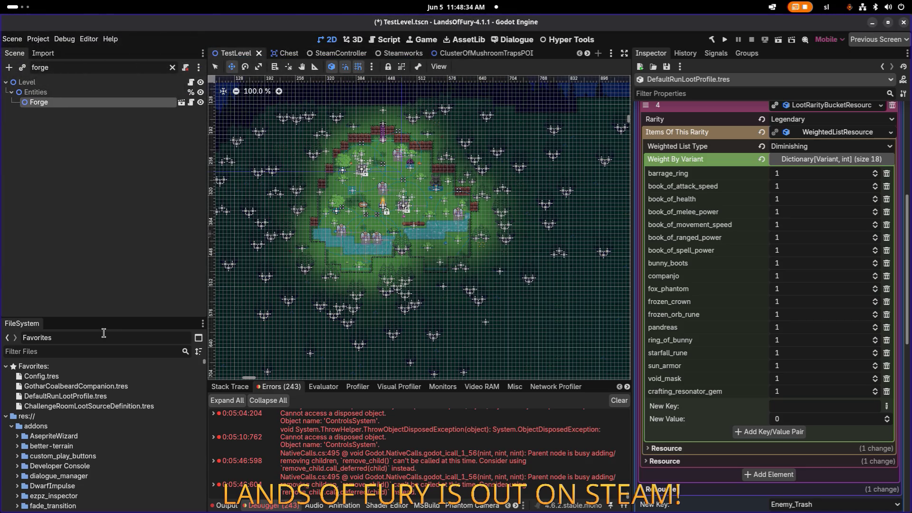
# Step: Filter files with 'chall', open ChallengeRoomLootSourceDefinition.tres and expand its rarity weight entries
pyautogui.click(89, 348)
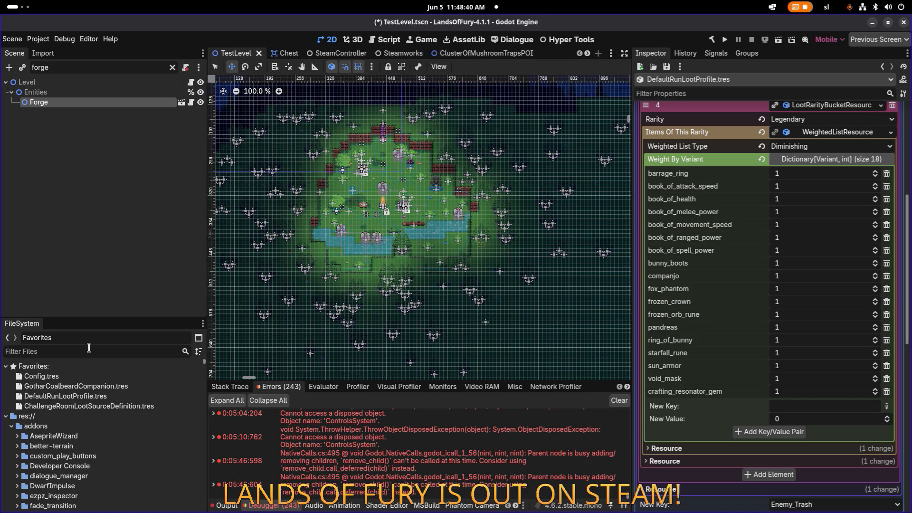
pyautogui.write('chall')
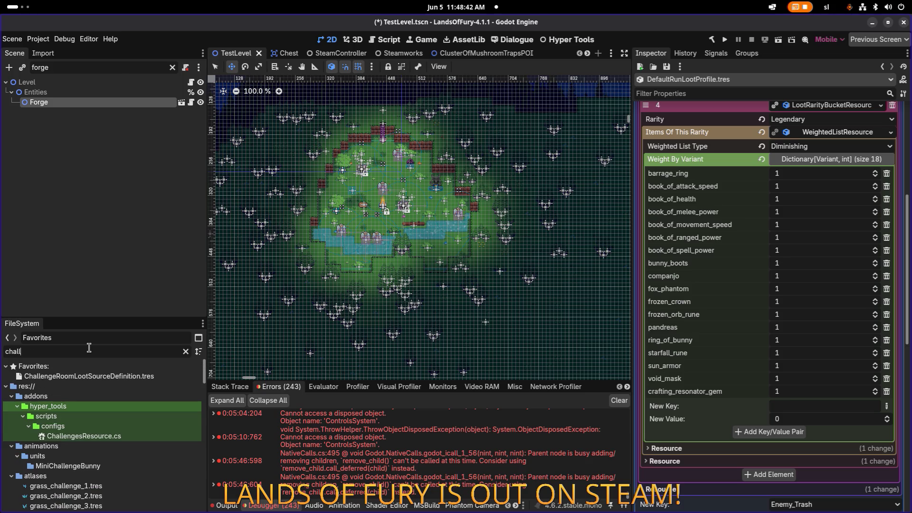
pyautogui.click(88, 375)
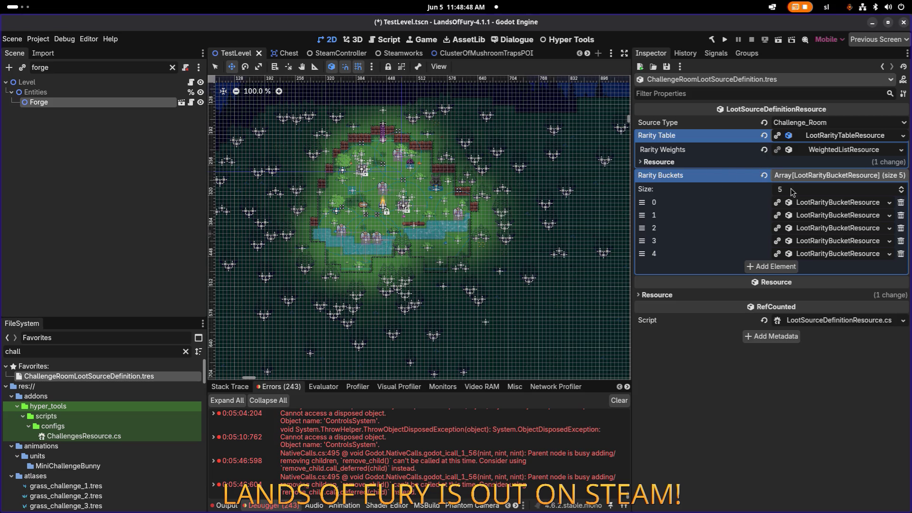
pyautogui.click(813, 203)
pyautogui.click(822, 204)
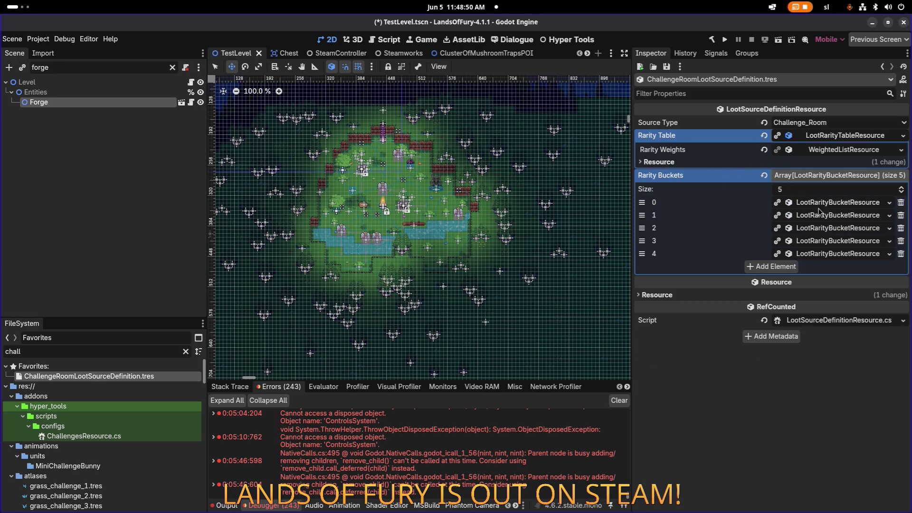
pyautogui.click(820, 203)
pyautogui.click(820, 202)
pyautogui.click(828, 152)
pyautogui.click(822, 177)
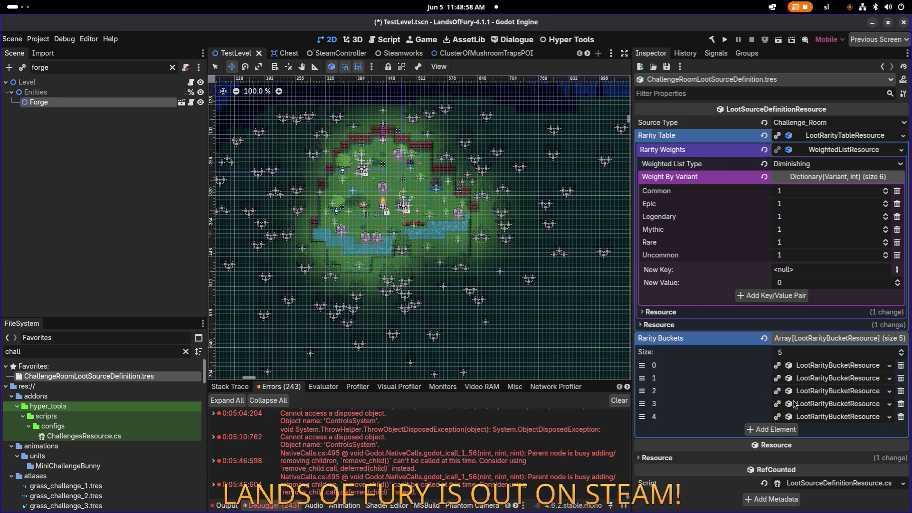
# Step: Review Legendary bucket 4's item weights, including crafting_resonator_gem at weight 1, then clear the filter
pyautogui.click(825, 417)
pyautogui.scroll(-1, 826, 421)
pyautogui.click(826, 420)
pyautogui.scroll(-3, 825, 420)
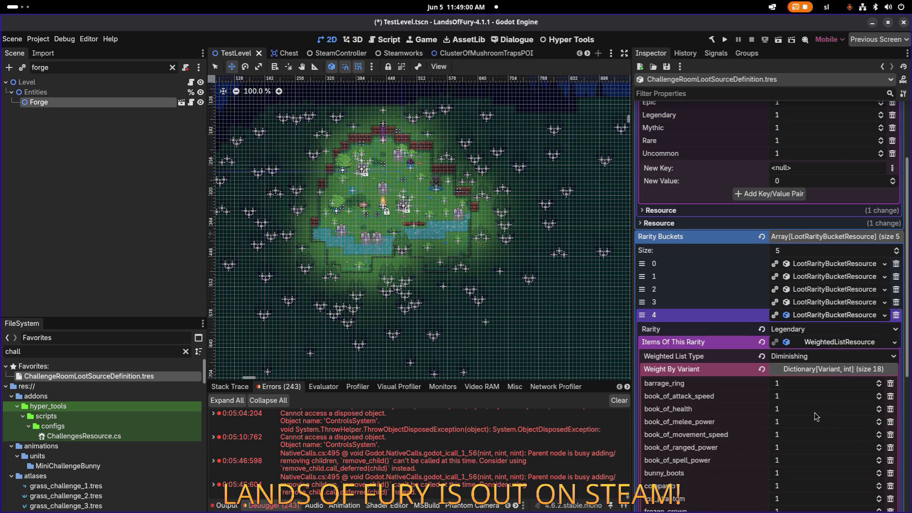
pyautogui.scroll(1, 838, 350)
pyautogui.scroll(1, 838, 349)
pyautogui.scroll(-5, 830, 338)
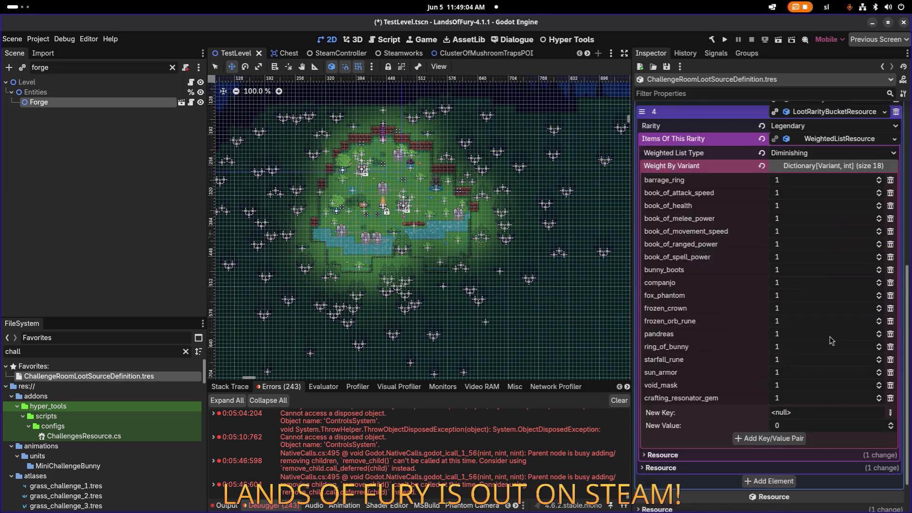
pyautogui.scroll(3, 830, 341)
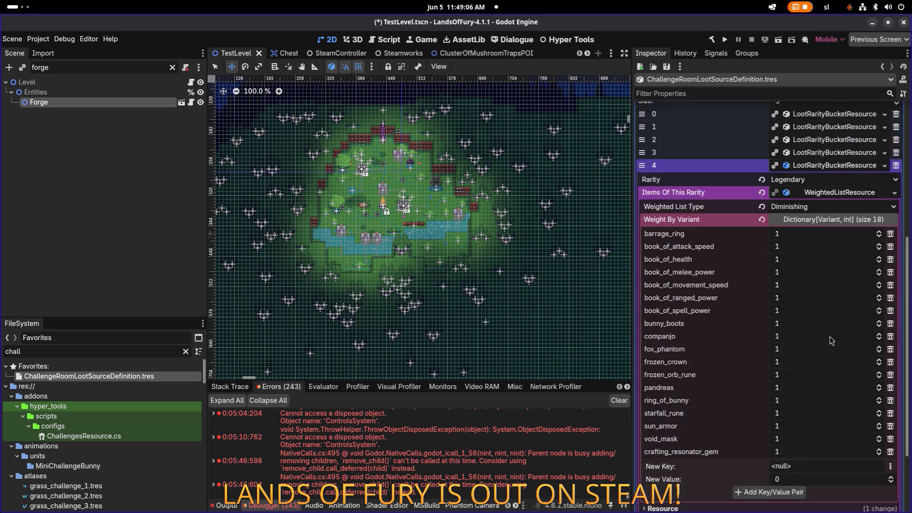
pyautogui.scroll(2, 831, 341)
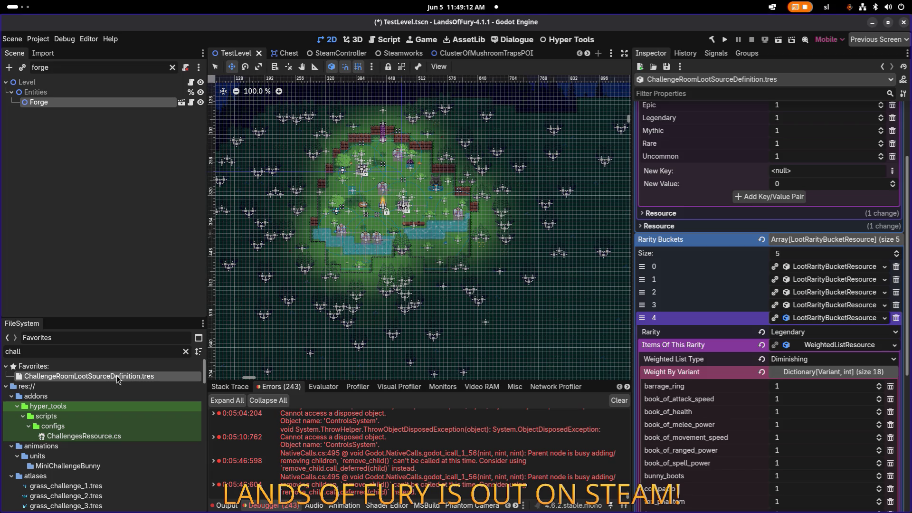
pyautogui.click(185, 352)
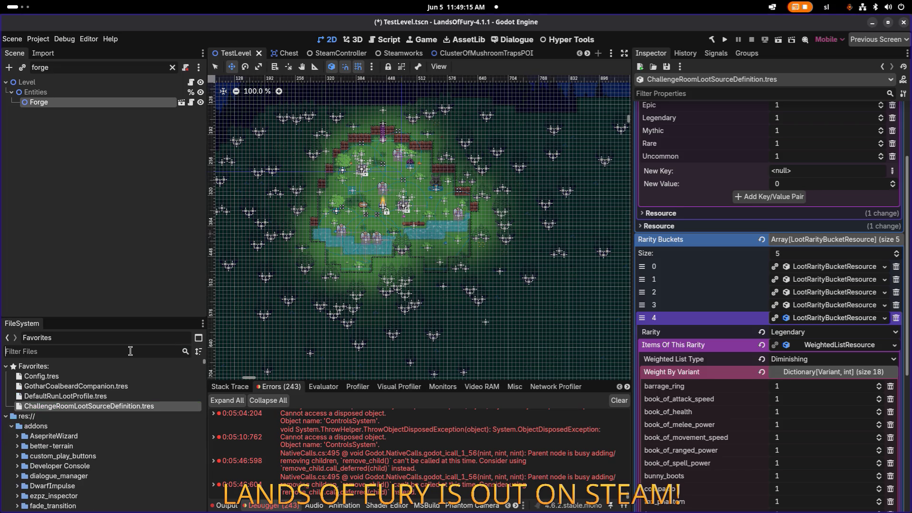
# Step: Open DefaultRunLootProfile.tres and collapse Base Loot By Source Type and Bracket Overrides
pyautogui.click(107, 395)
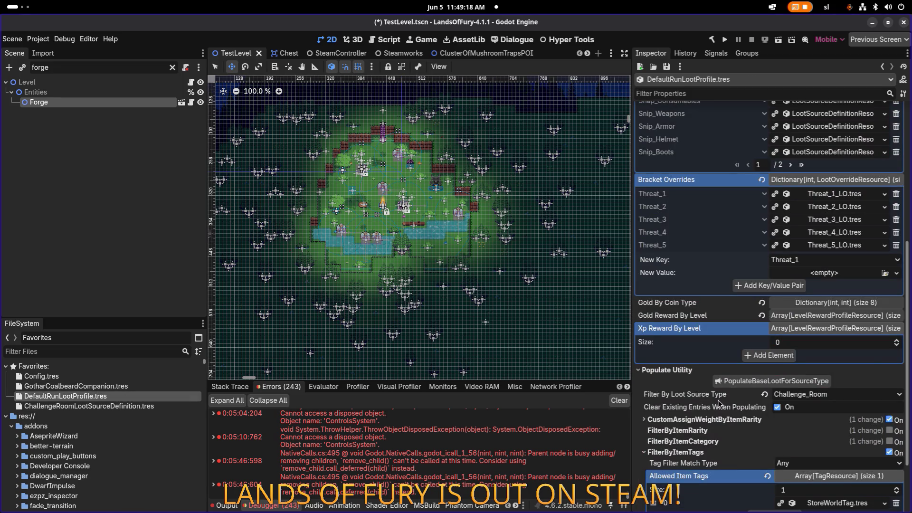
pyautogui.scroll(10, 688, 393)
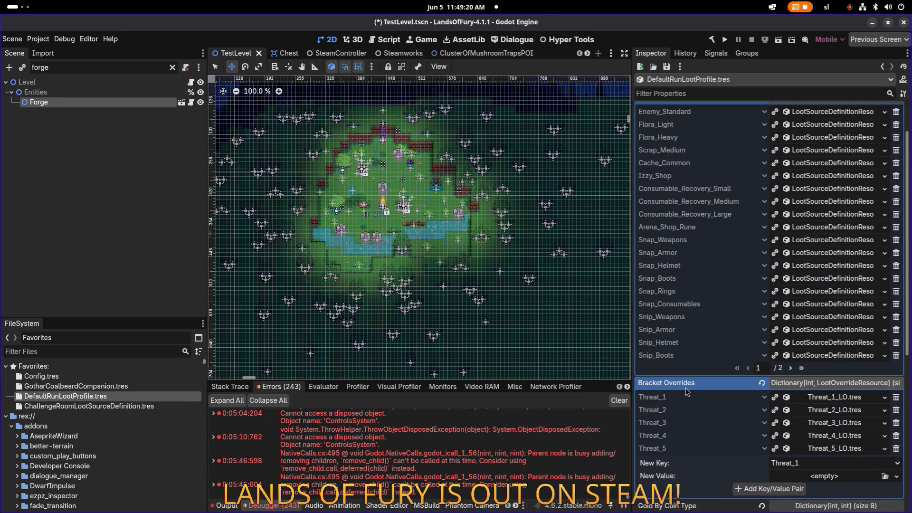
pyautogui.click(819, 149)
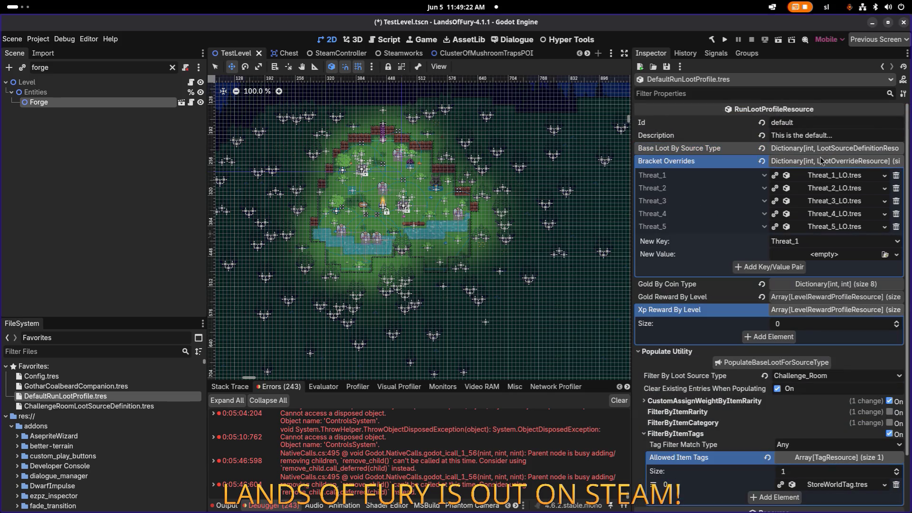
pyautogui.click(820, 162)
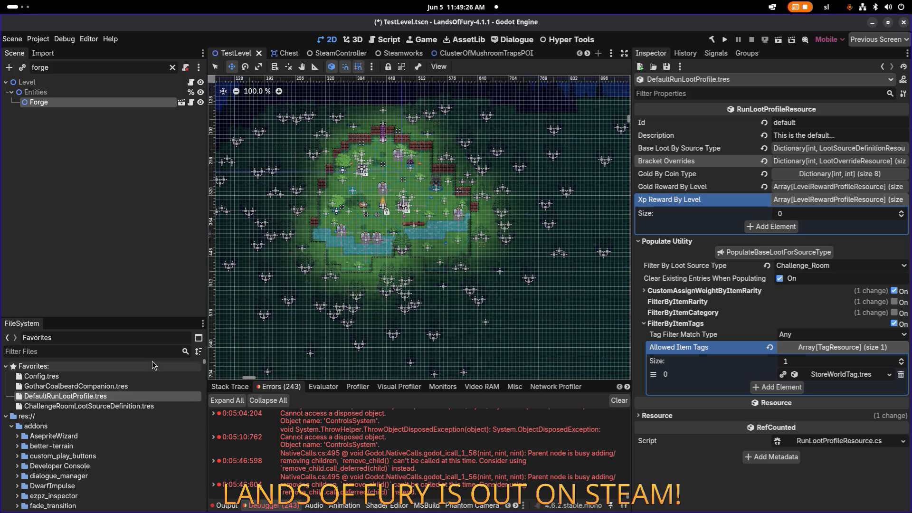
# Step: Filter the project files for 'forest1'
pyautogui.click(56, 408)
pyautogui.click(76, 351)
pyautogui.write('forest1')
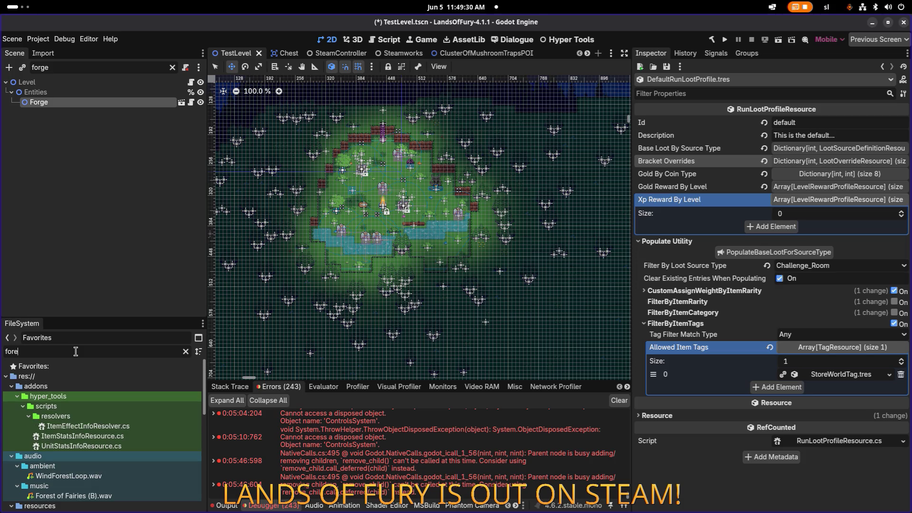
# Step: Open EldergladeForest1, widen the Inspector and inspect the challenge-room reward difficulty entries
pyautogui.click(76, 408)
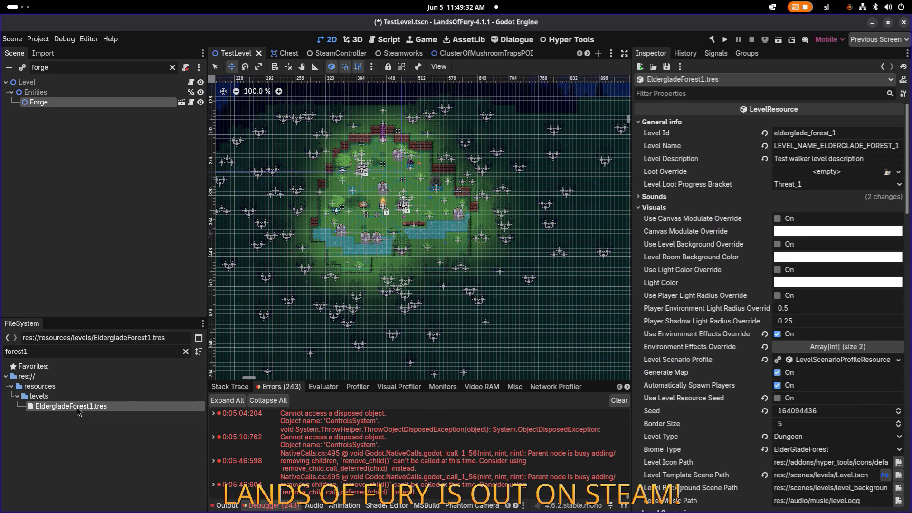
pyautogui.write('challenge')
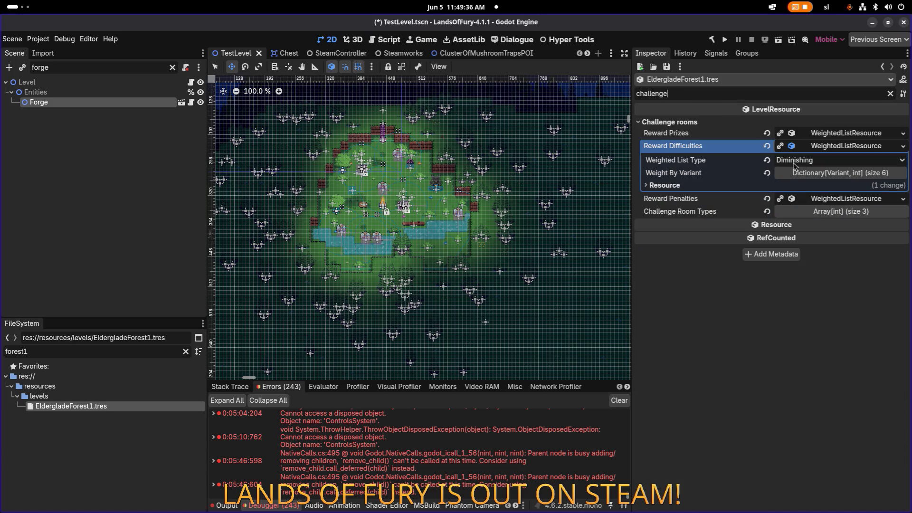
pyautogui.click(813, 177)
pyautogui.click(740, 187)
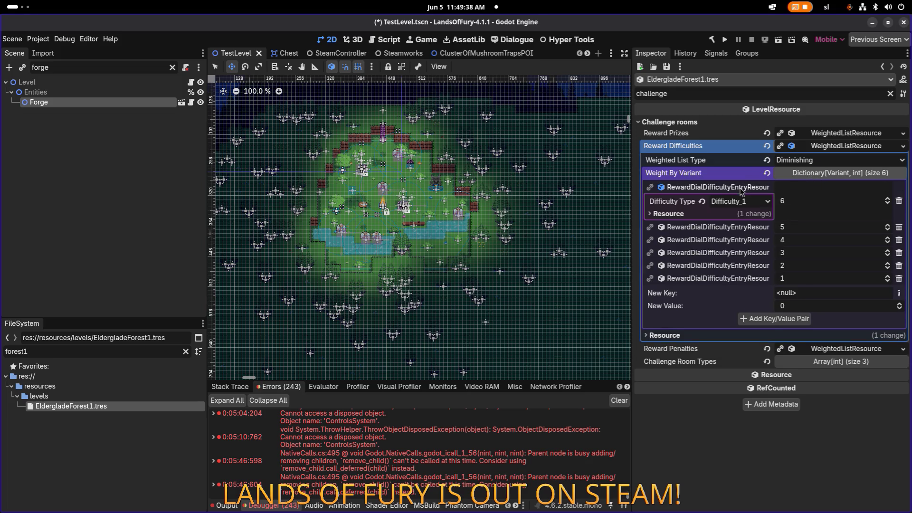
pyautogui.scroll(-5, 631, 205)
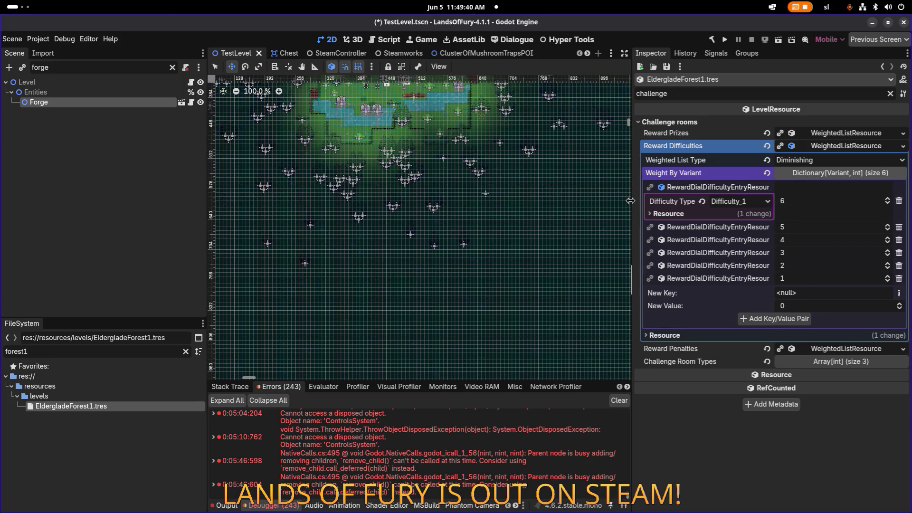
pyautogui.moveTo(631, 200); pyautogui.dragTo(530, 198)
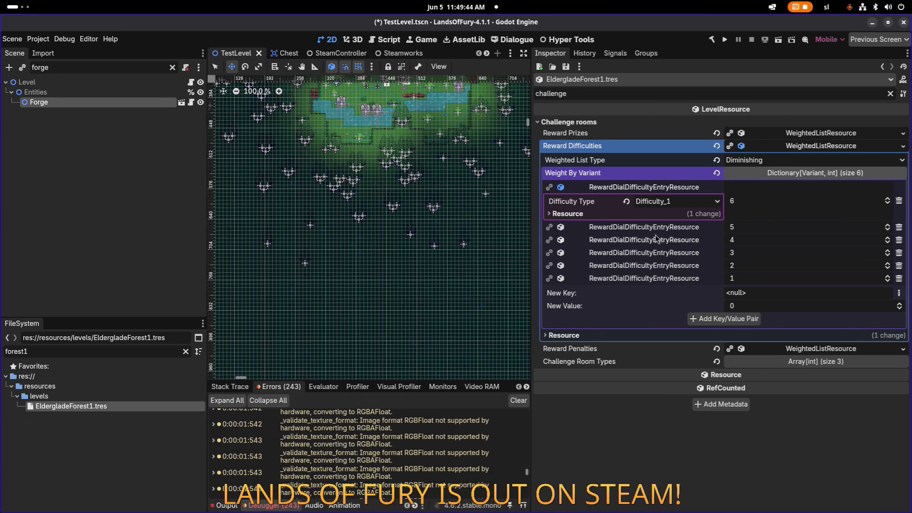
pyautogui.click(642, 227)
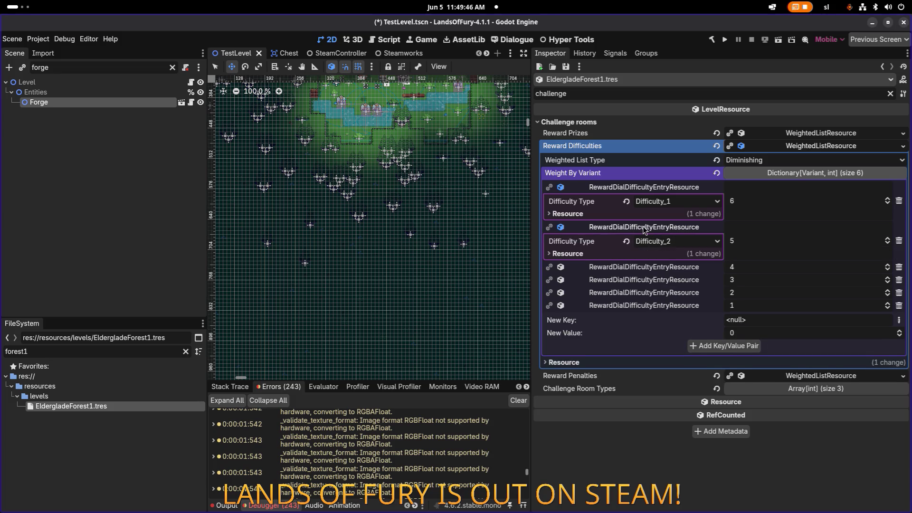
pyautogui.click(643, 226)
pyautogui.click(658, 189)
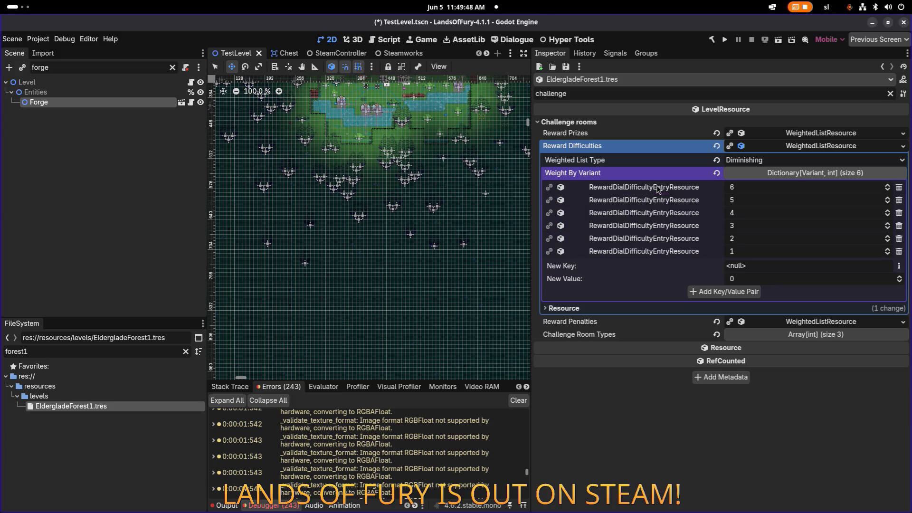
pyautogui.click(660, 227)
# Step: Raise the loot prize's weight from 5 to 6 and remove the Gold prize entry
pyautogui.click(660, 228)
pyautogui.click(798, 135)
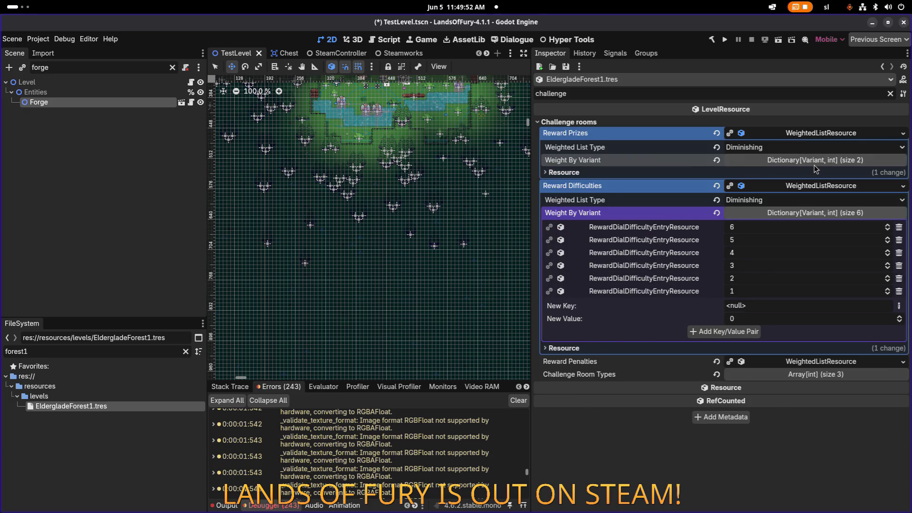
pyautogui.click(814, 162)
pyautogui.click(663, 189)
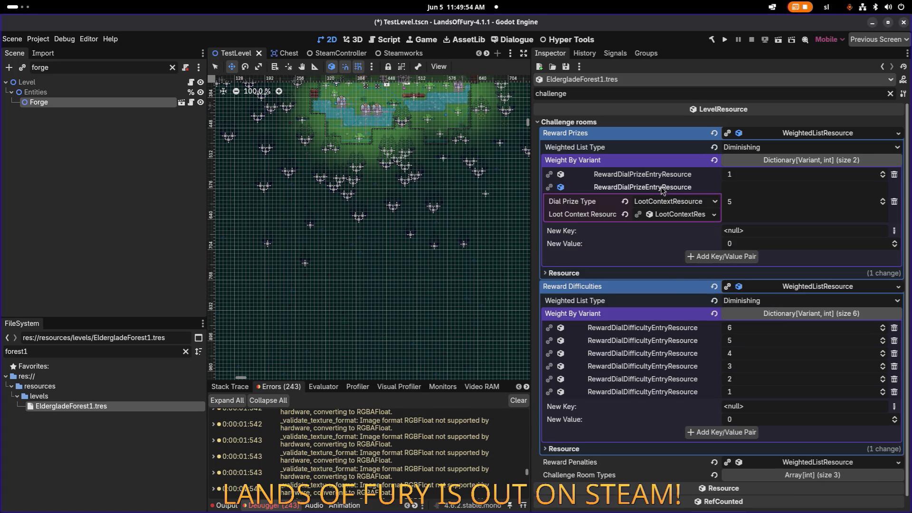
pyautogui.click(681, 216)
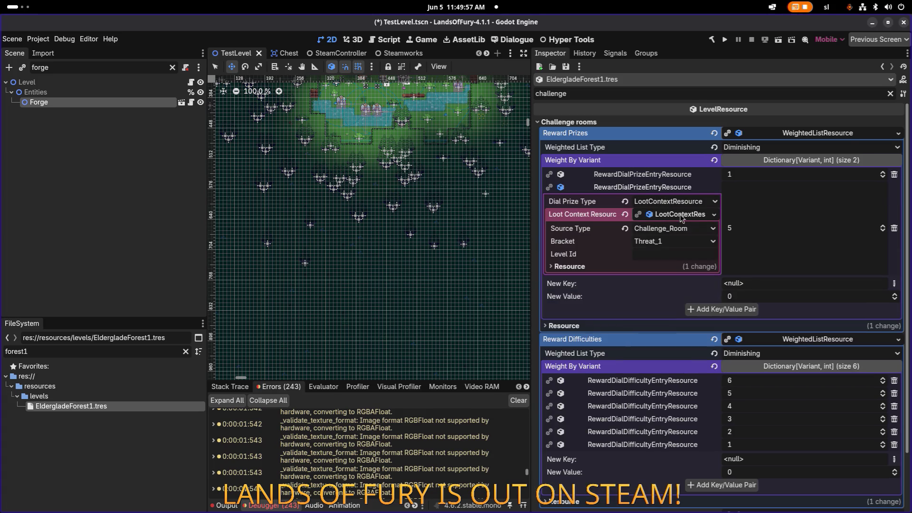
pyautogui.click(678, 175)
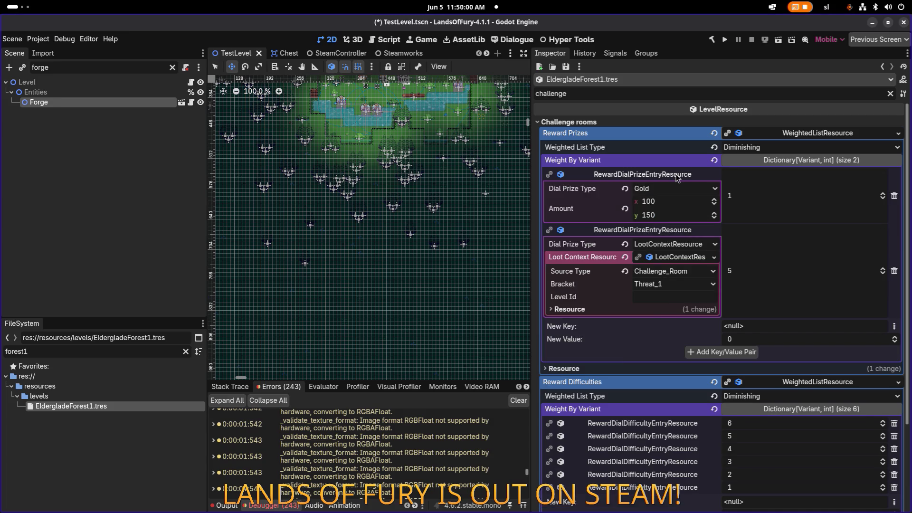
pyautogui.click(677, 176)
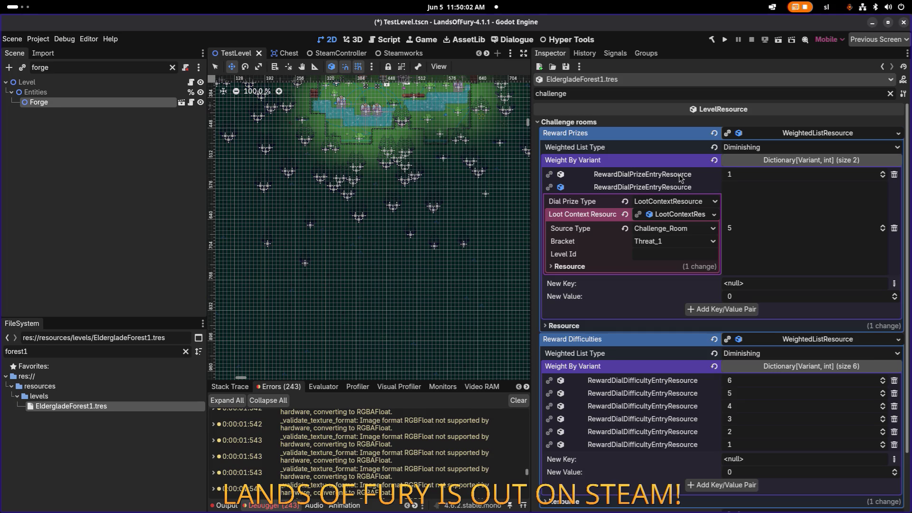
pyautogui.click(760, 229)
pyautogui.click(780, 174)
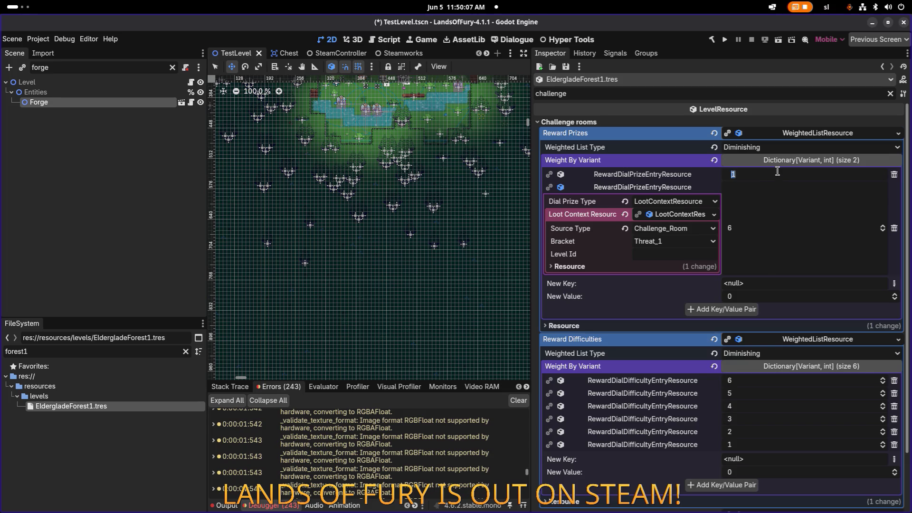
pyautogui.click(894, 174)
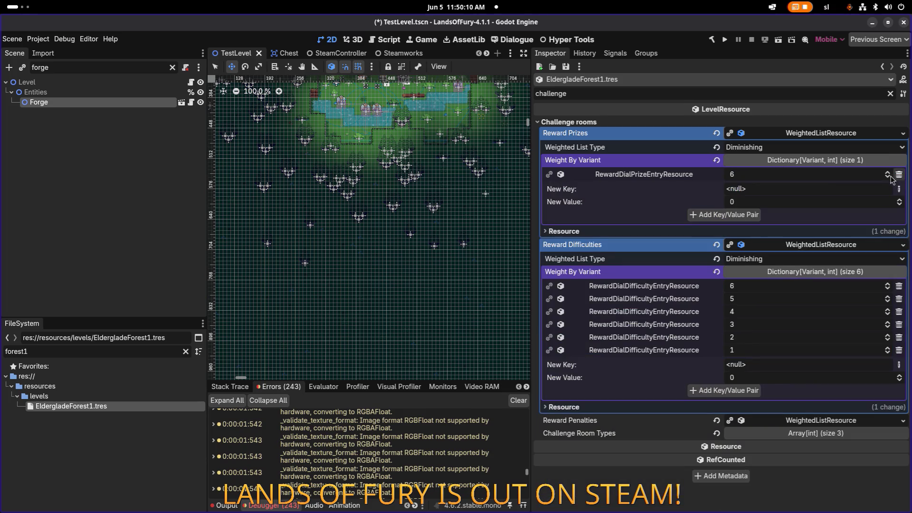
# Step: Save EldergladeForest1 and clear the file filter to list all level files
pyautogui.hotkey('ctrl', 's')
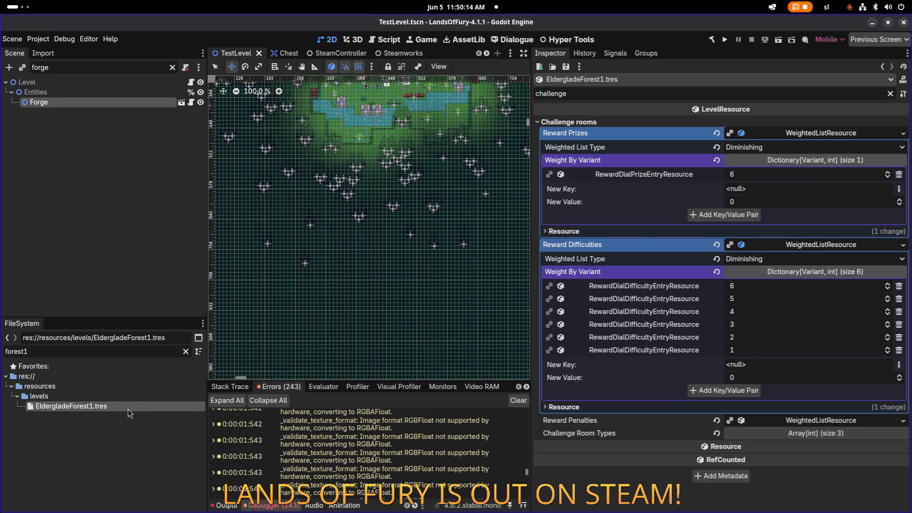
pyautogui.click(186, 352)
pyautogui.scroll(-3, 127, 417)
pyautogui.scroll(-5, 101, 403)
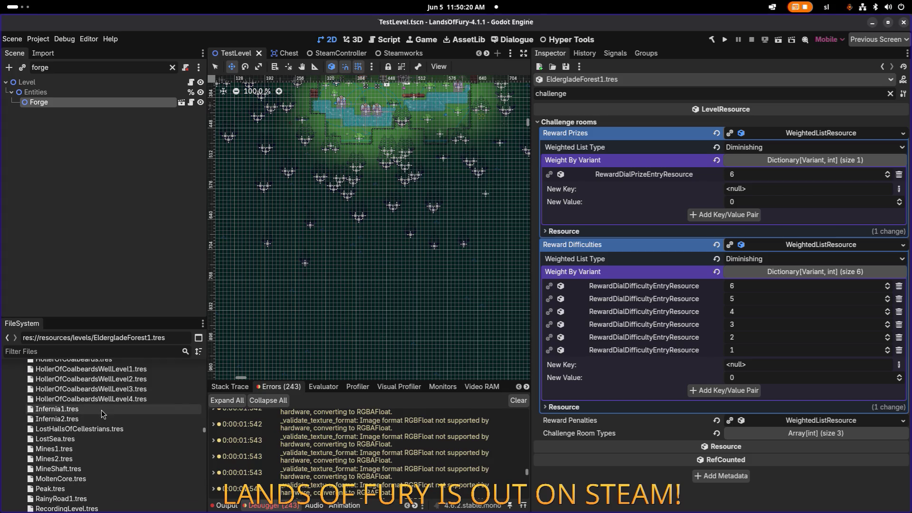
pyautogui.scroll(-2, 101, 428)
pyautogui.scroll(4, 99, 446)
# Step: Open CavernousDepths1 and set its second challenge-room prize weight to 6
pyautogui.scroll(5, 99, 444)
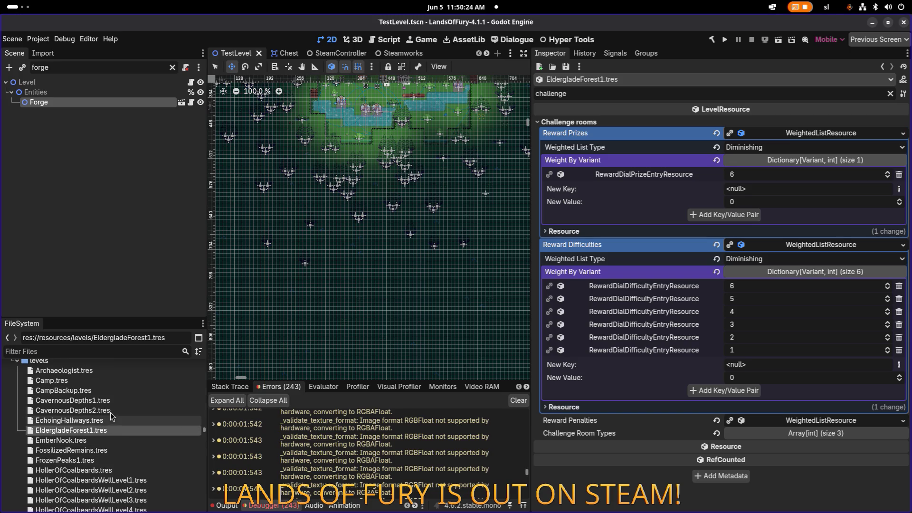
pyautogui.doubleClick(113, 402)
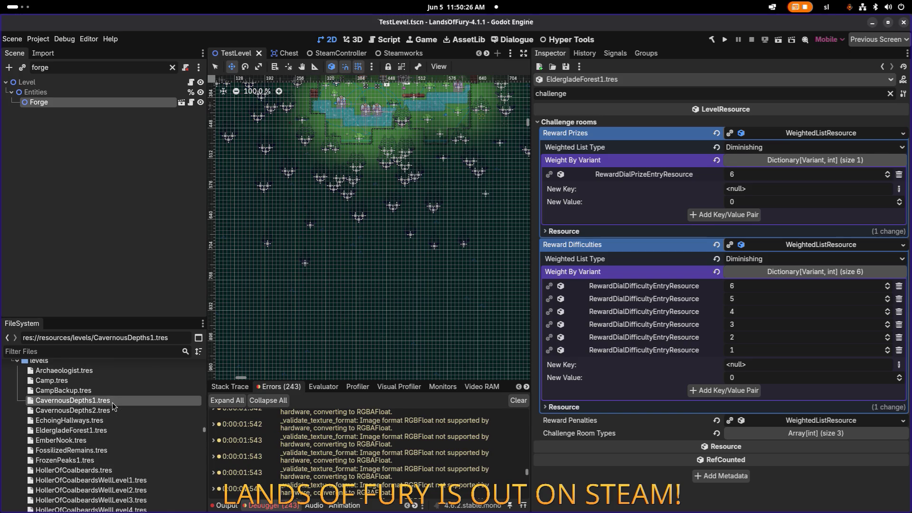
pyautogui.click(817, 133)
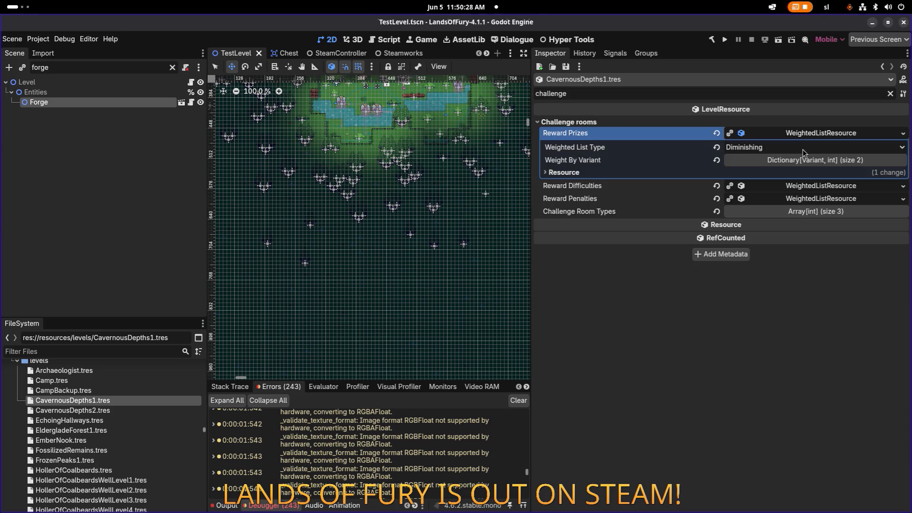
pyautogui.click(806, 160)
pyautogui.click(749, 187)
pyautogui.write('6')
pyautogui.press('Return')
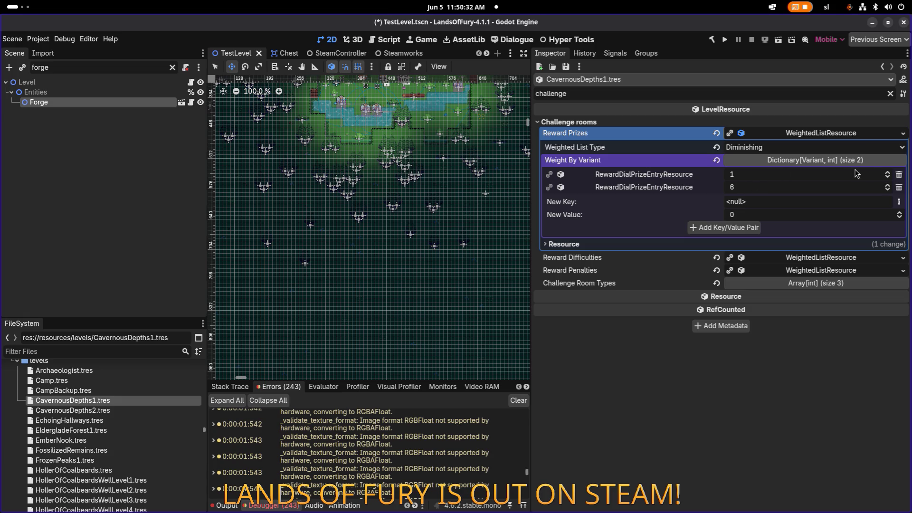
# Step: Delete the first prize entry and save CavernousDepths1
pyautogui.click(672, 175)
pyautogui.click(677, 178)
pyautogui.click(899, 174)
pyautogui.hotkey('ctrl', 's')
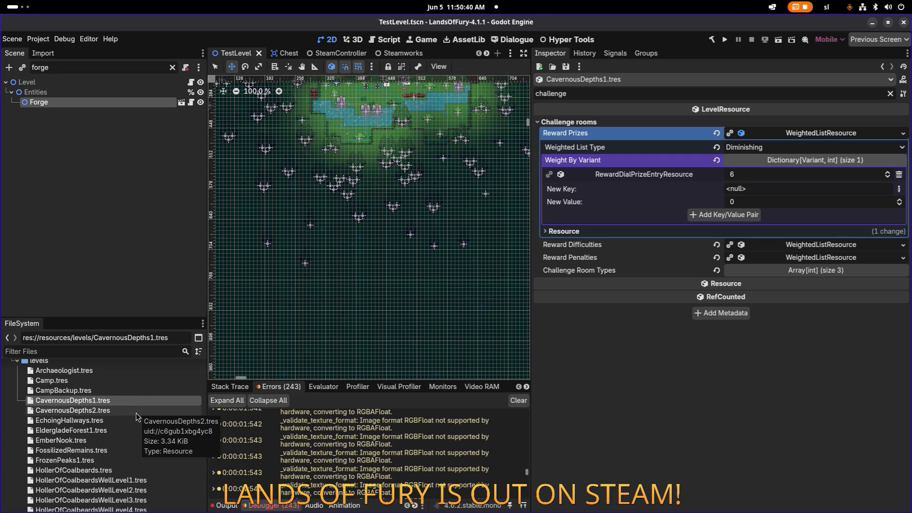
pyautogui.scroll(-1, 119, 413)
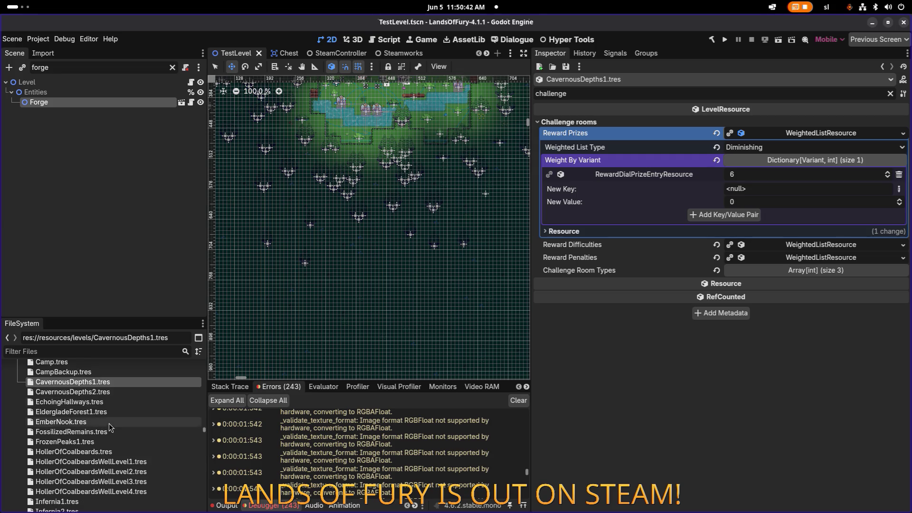
pyautogui.click(64, 441)
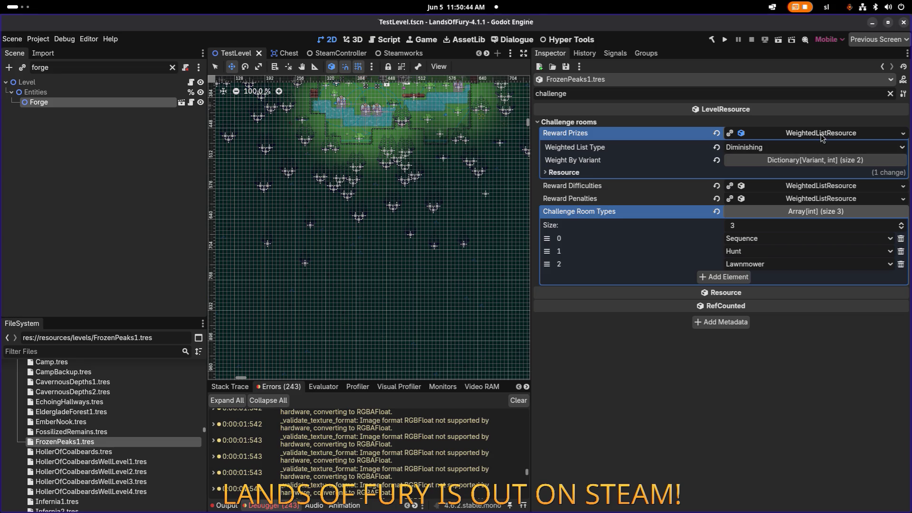
# Step: In FrozenPeaks1, weight the second prize 6, delete the first, save, and run the project
pyautogui.click(814, 160)
pyautogui.click(769, 191)
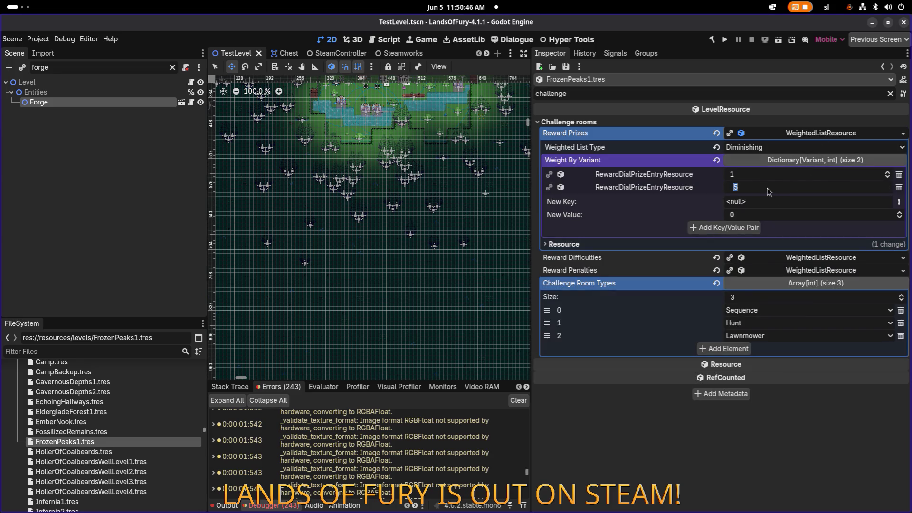
pyautogui.write('6')
pyautogui.press('Return')
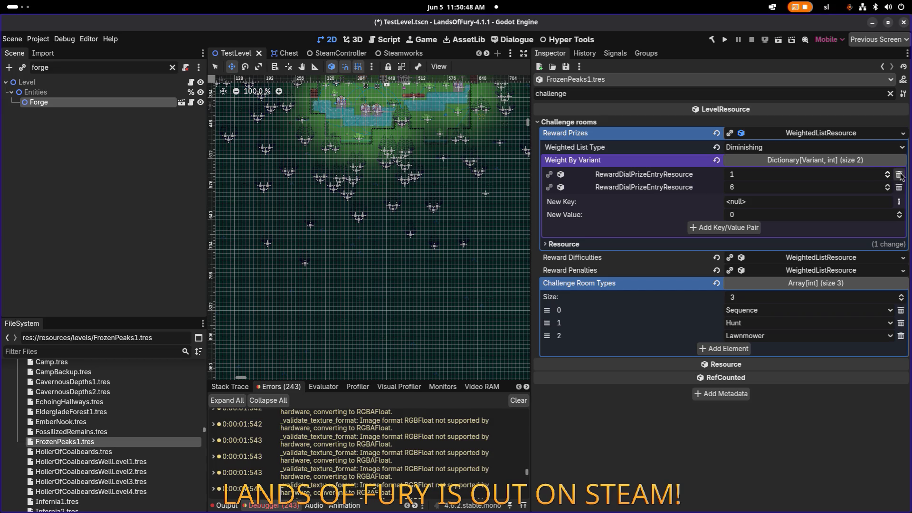
pyautogui.click(900, 175)
pyautogui.hotkey('ctrl', 's')
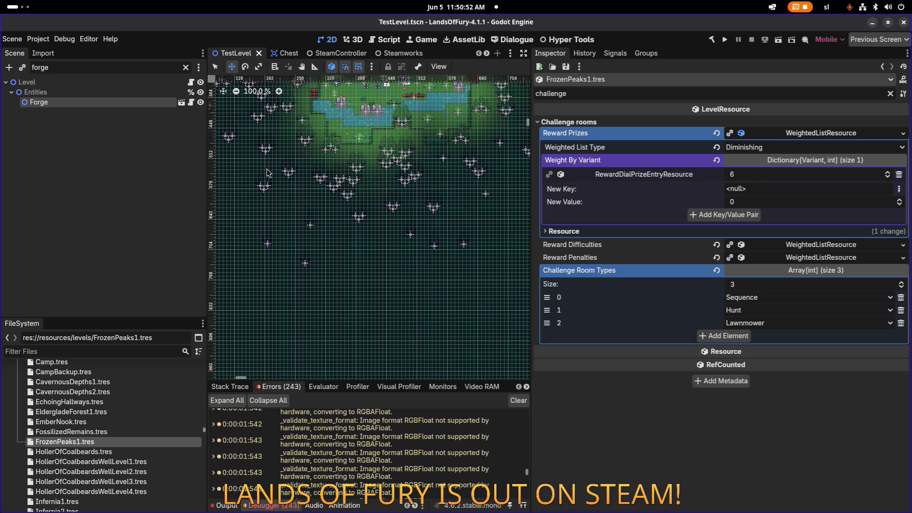
pyautogui.click(186, 67)
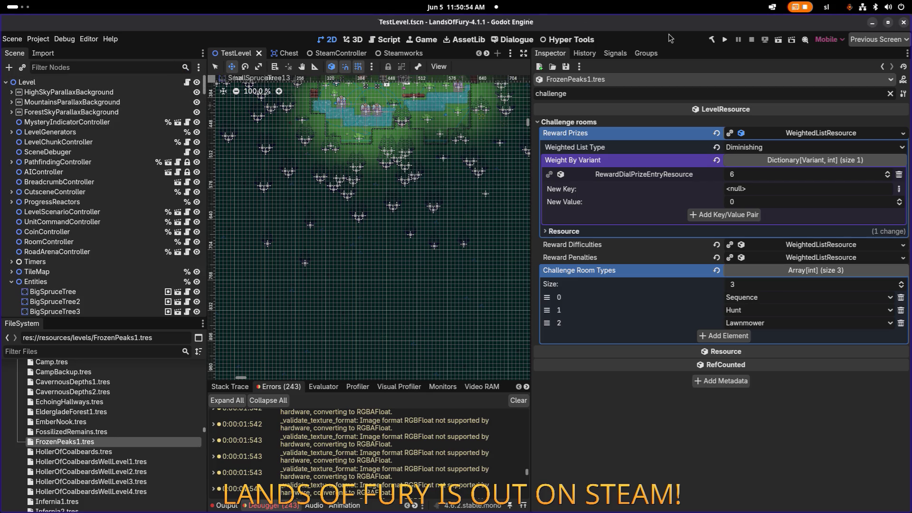
pyautogui.click(726, 41)
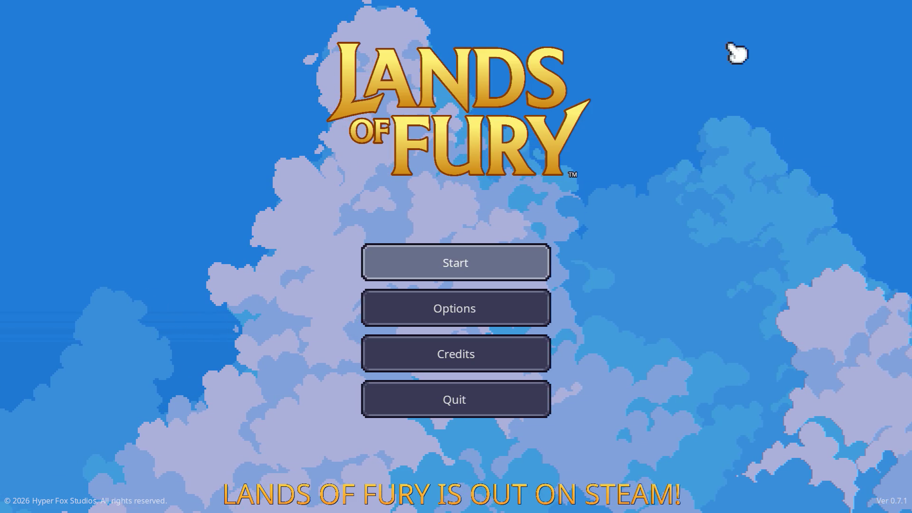
# Step: Start the game from the title menu on the first save profile
pyautogui.press('Down')
pyautogui.press('Up')
pyautogui.press('Return')
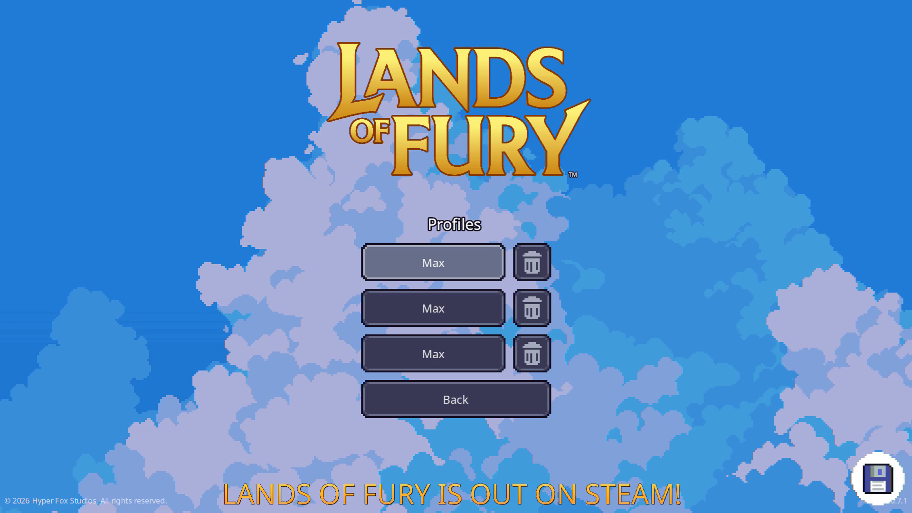
pyautogui.press('Return')
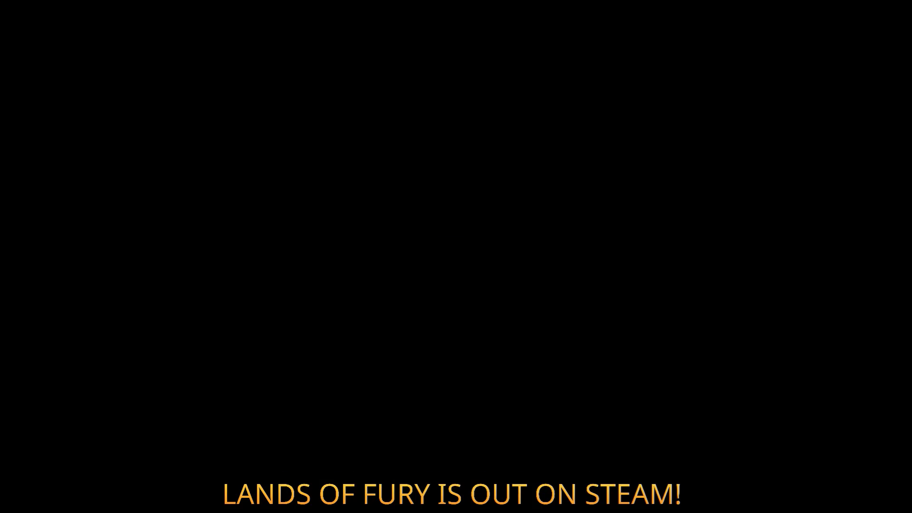
# Step: Walk the hero through The Glade to the purple portal and enter Elderglade Forest
pyautogui.press('w')
pyautogui.press('Tab')
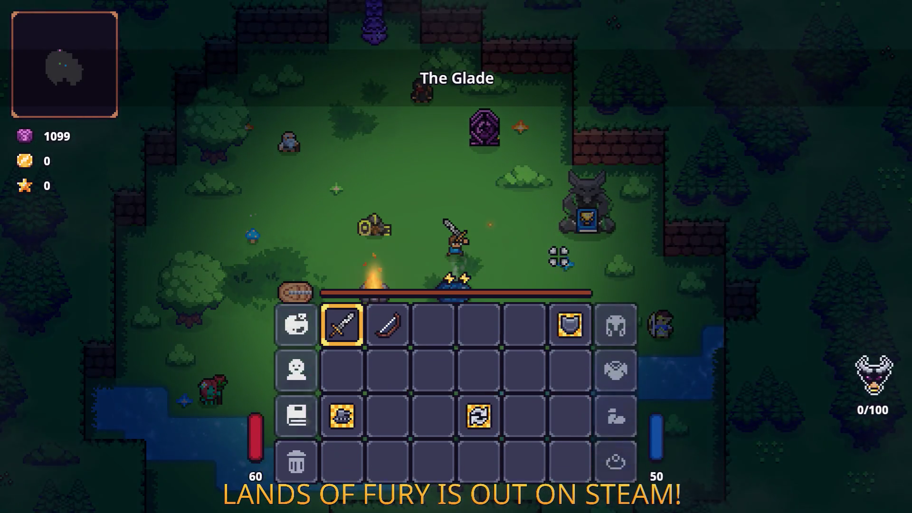
pyautogui.press('Tab')
pyautogui.press('w')
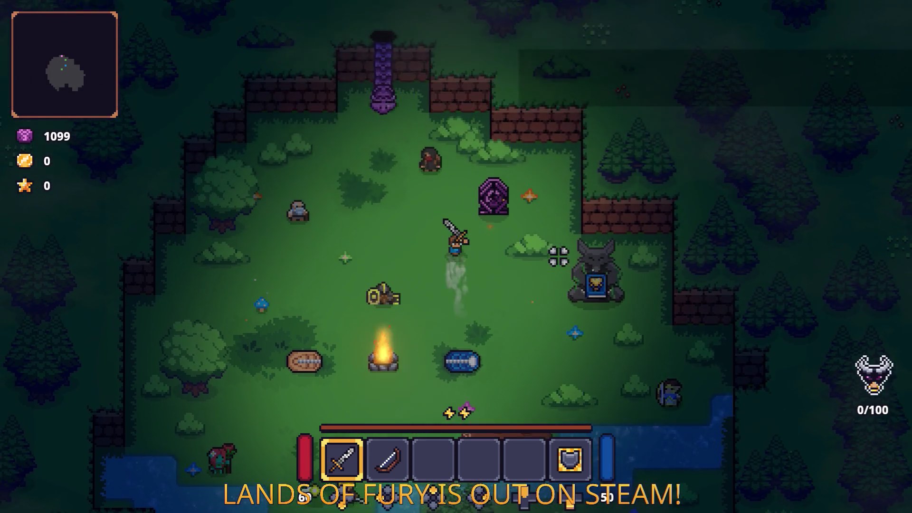
pyautogui.press('a')
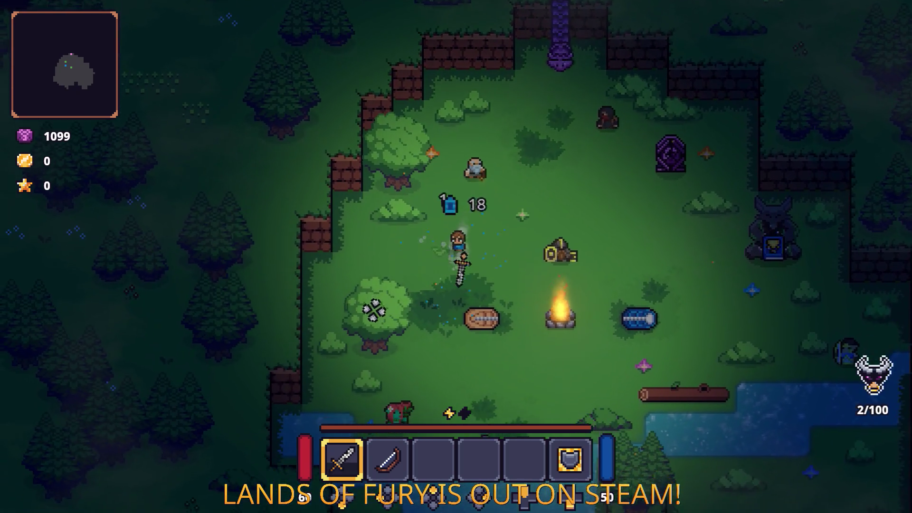
pyautogui.press('w')
pyautogui.press('e')
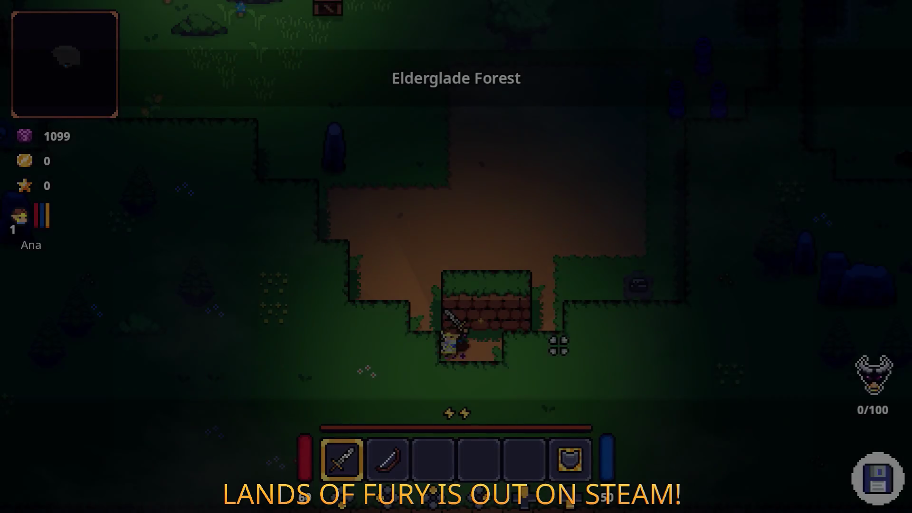
# Step: Walk into the forest clearing and attack the purple enemies ahead
pyautogui.press('d')
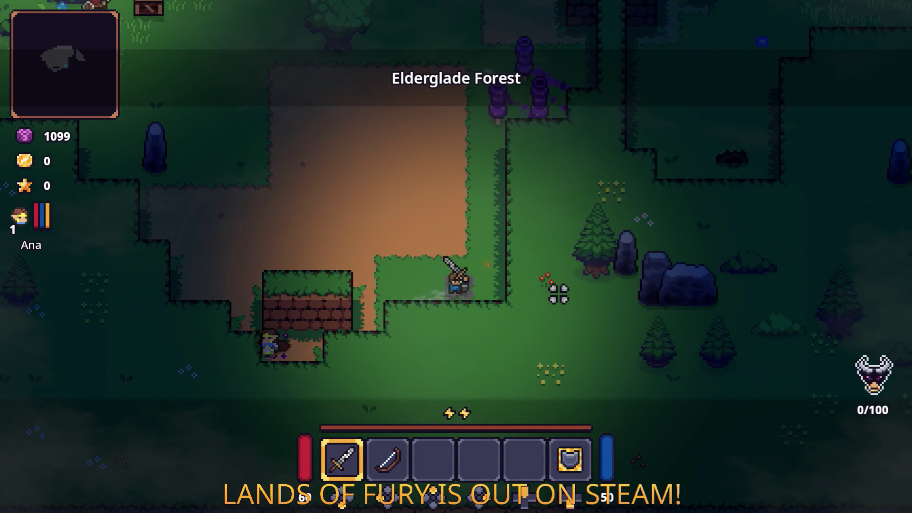
pyautogui.press('w')
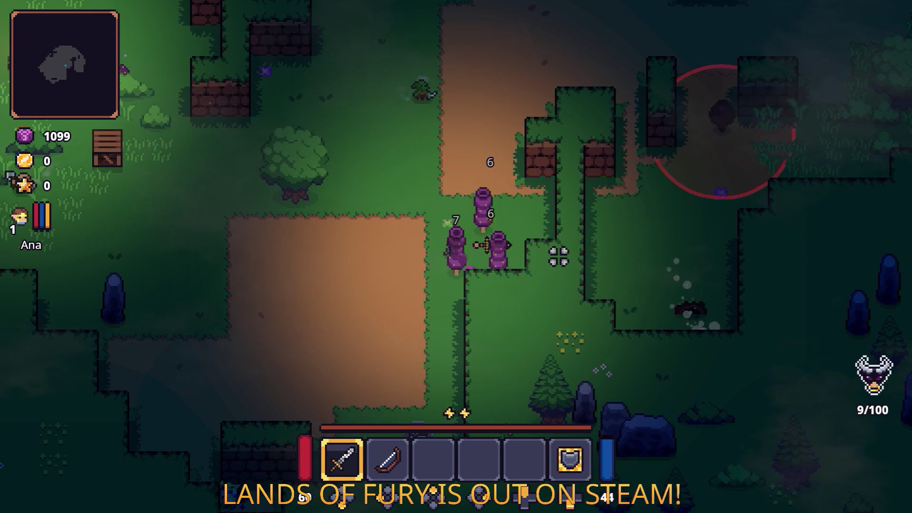
pyautogui.press('a')
pyautogui.click(551, 219)
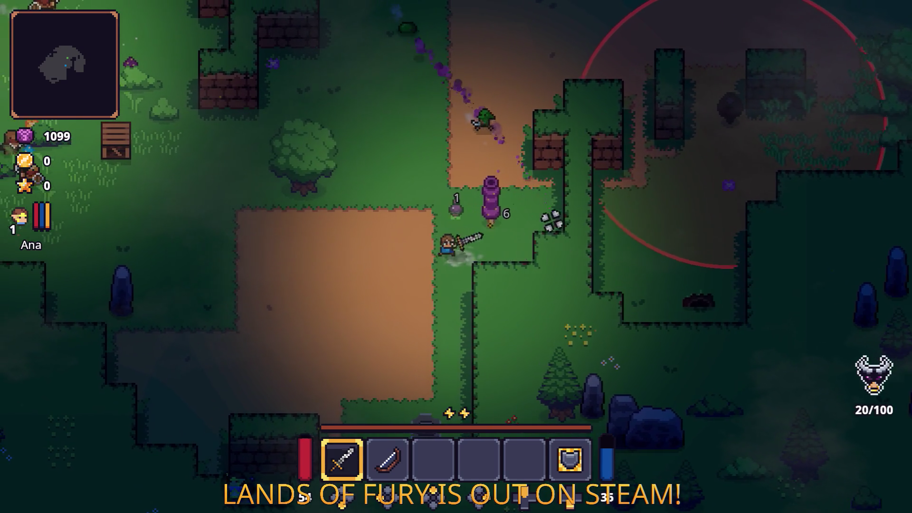
pyautogui.press('w')
pyautogui.press('d')
pyautogui.click(551, 220)
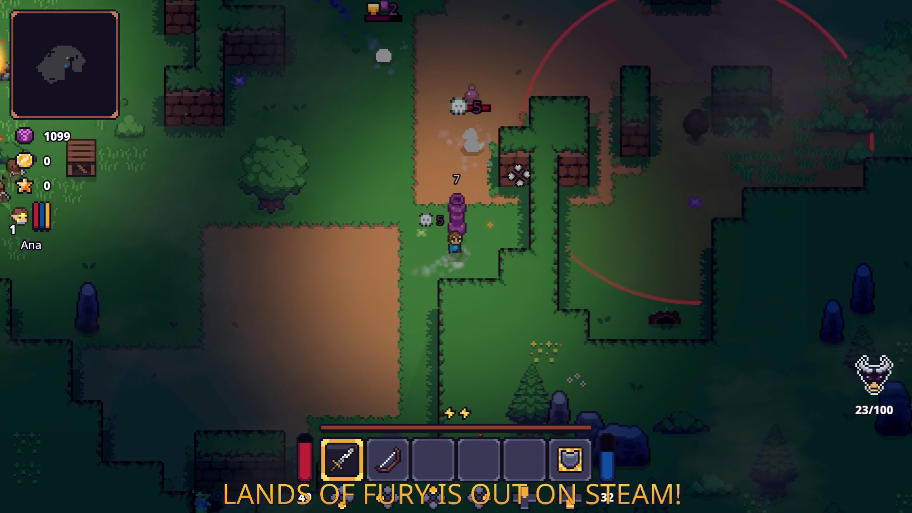
pyautogui.click(516, 173)
# Step: Head down-left toward the campfire, defeating the enemy by the crate for coins
pyautogui.press('w')
pyautogui.press('a')
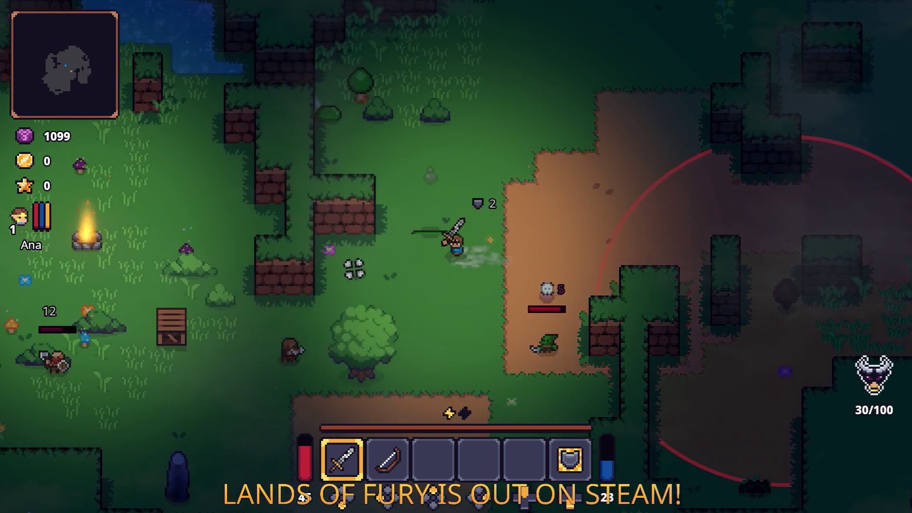
pyautogui.press('s')
pyautogui.press('a')
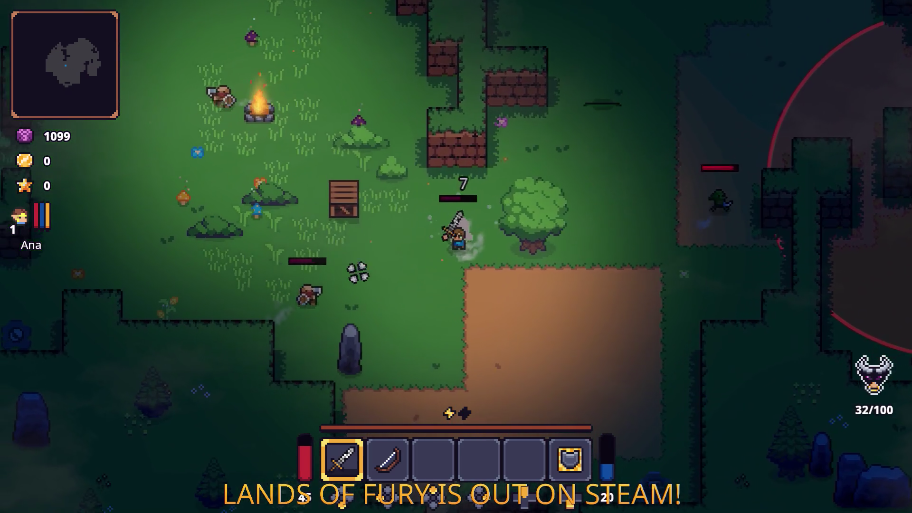
pyautogui.click(559, 252)
pyautogui.press('w')
pyautogui.click(560, 253)
pyautogui.press('a')
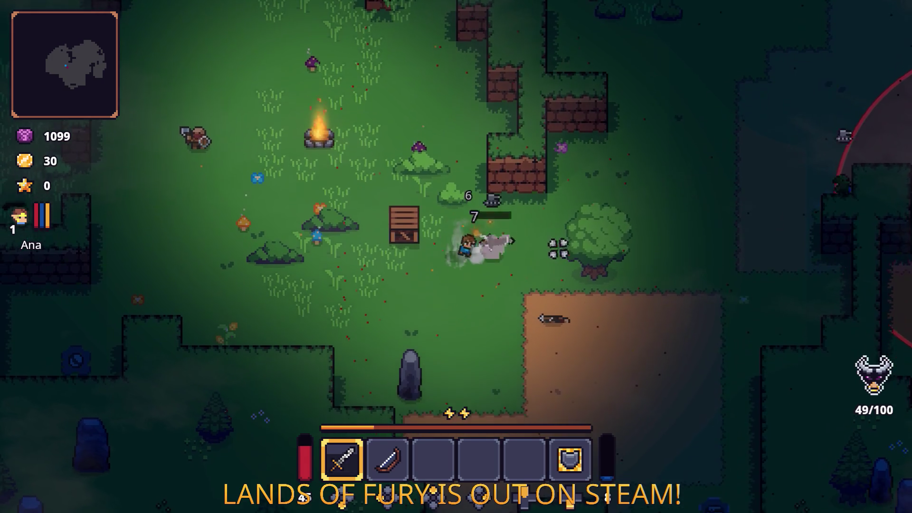
pyautogui.press('a')
# Step: Break the crate, pick up the Wooden Stick and light it into a Burning Stick at the campfire
pyautogui.click(369, 201)
pyautogui.press('e')
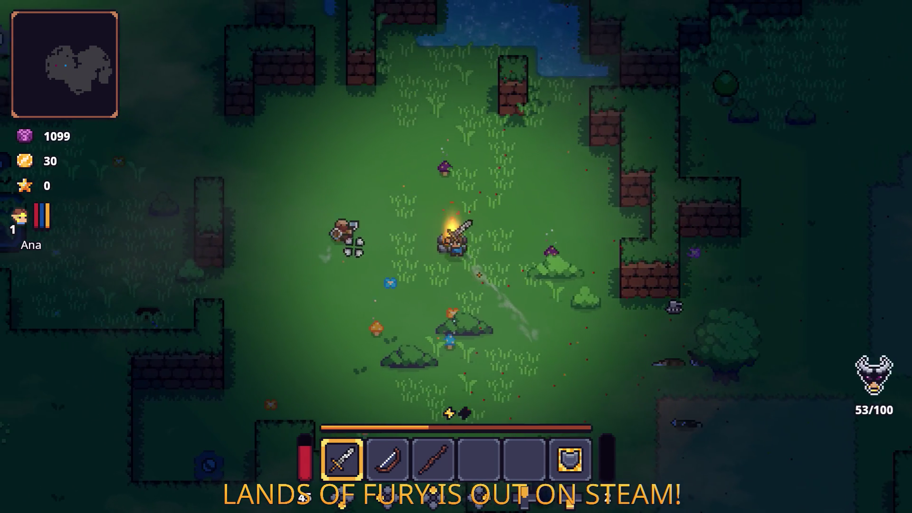
pyautogui.press('d')
pyautogui.press('e')
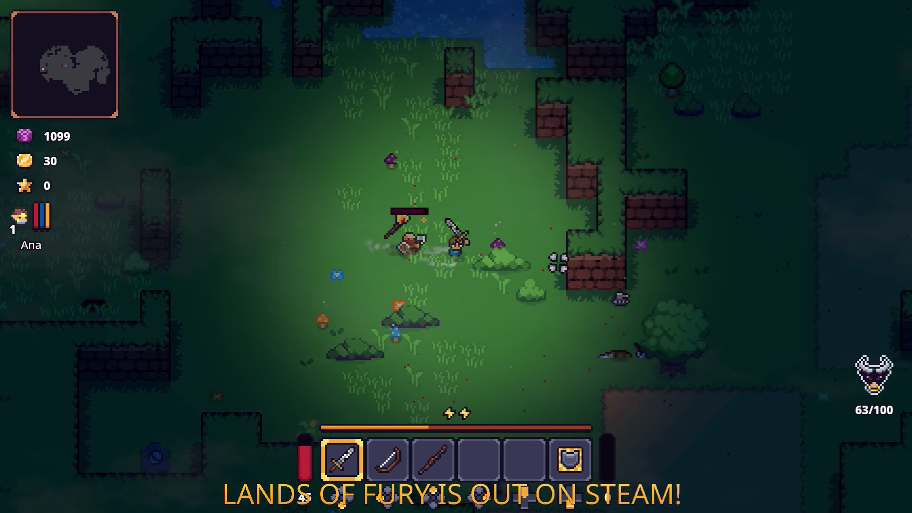
# Step: Fight enemies near the water, then go north and hit a crate for more coins
pyautogui.press('w')
pyautogui.click(356, 267)
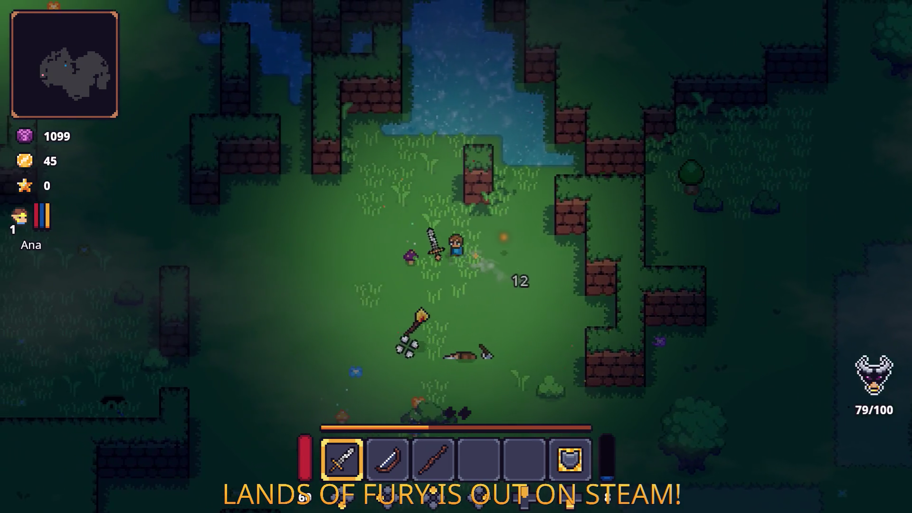
pyautogui.press('a')
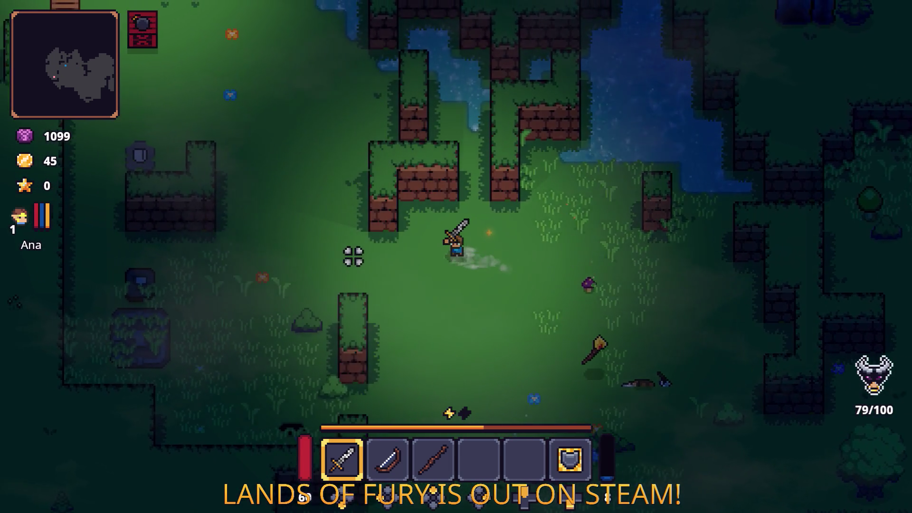
pyautogui.press('a')
pyautogui.press('w')
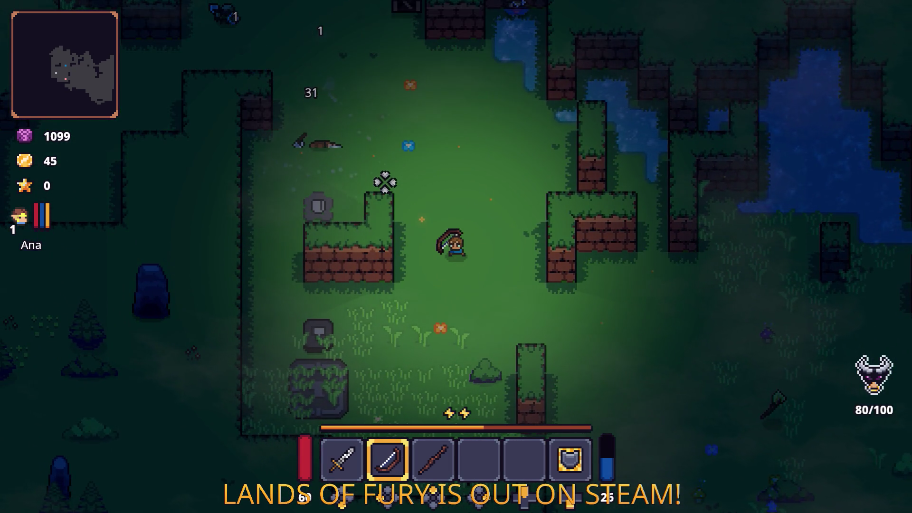
pyautogui.press('w')
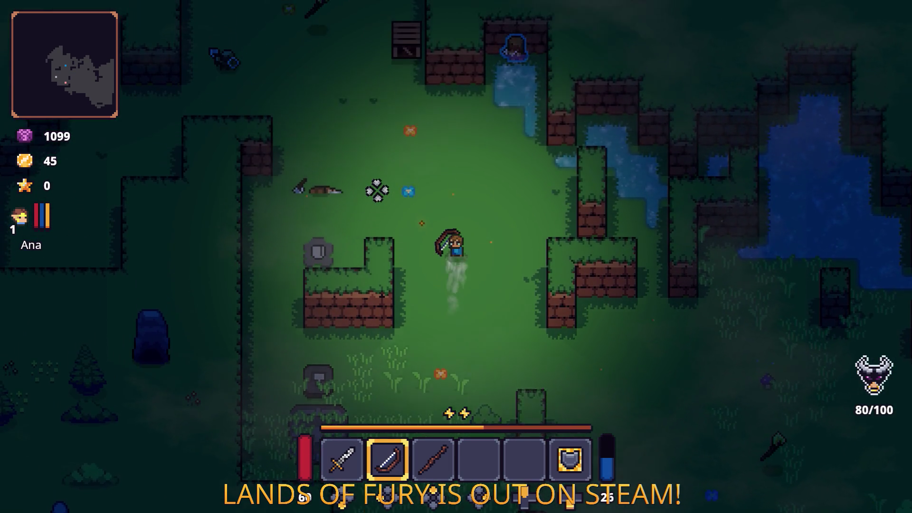
pyautogui.press('d')
pyautogui.press('w')
pyautogui.press('space')
pyautogui.click(447, 154)
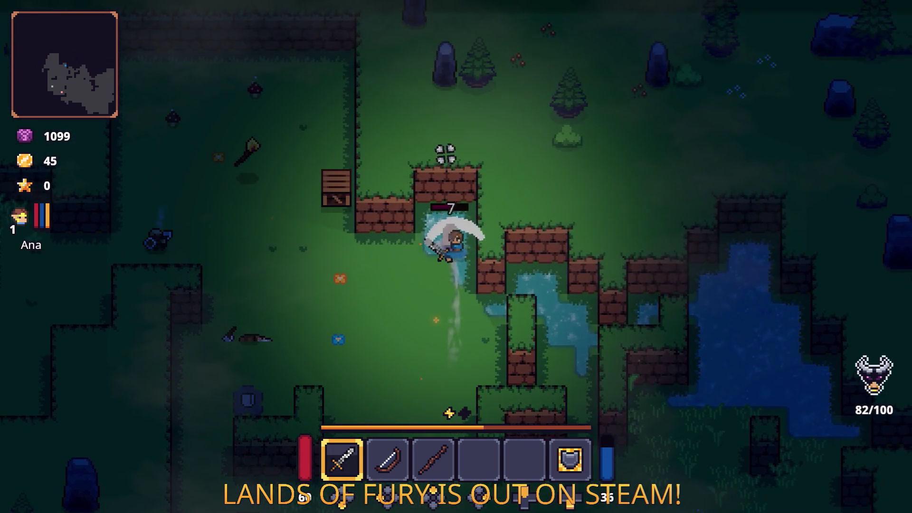
pyautogui.click(457, 171)
# Step: Cross the clearing northwest with a dash along the wall, then stow the Burning Stick
pyautogui.press('s')
pyautogui.press('a')
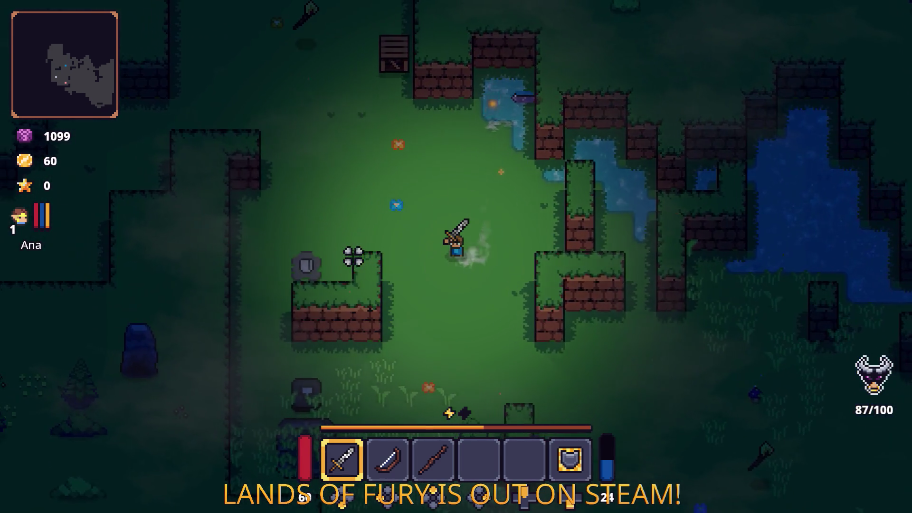
pyautogui.press('w')
pyautogui.press('a')
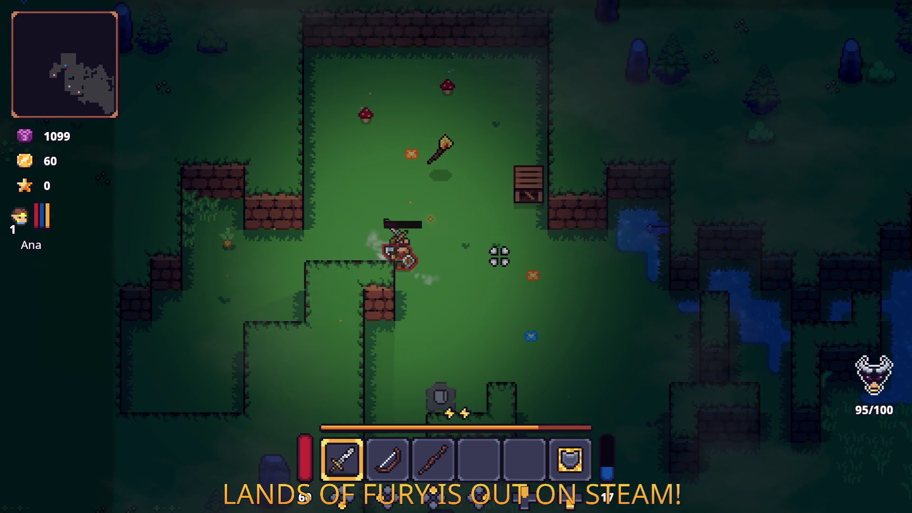
pyautogui.press('a')
pyautogui.press('space')
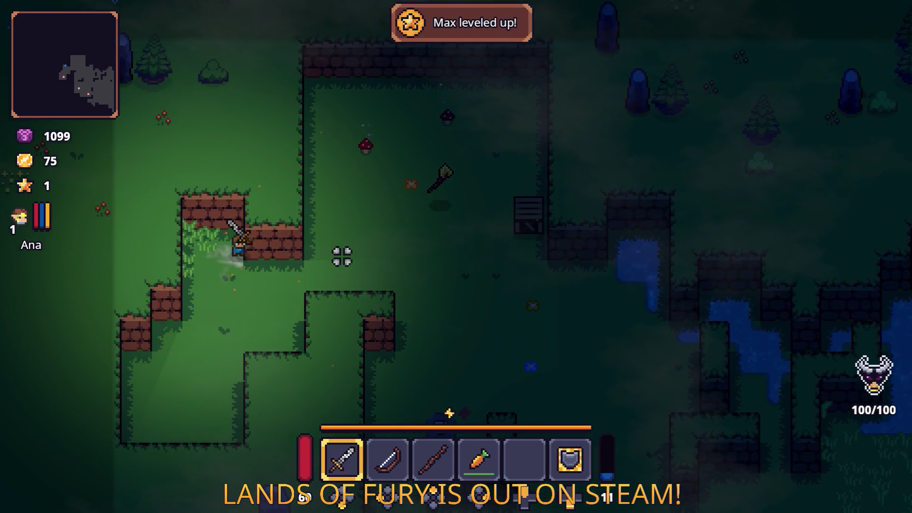
pyautogui.press('d')
pyautogui.press('w')
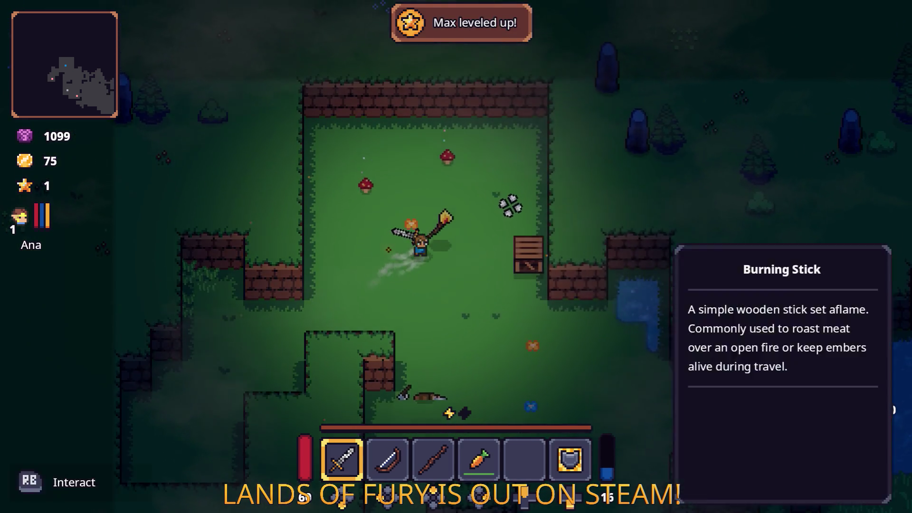
pyautogui.press('d')
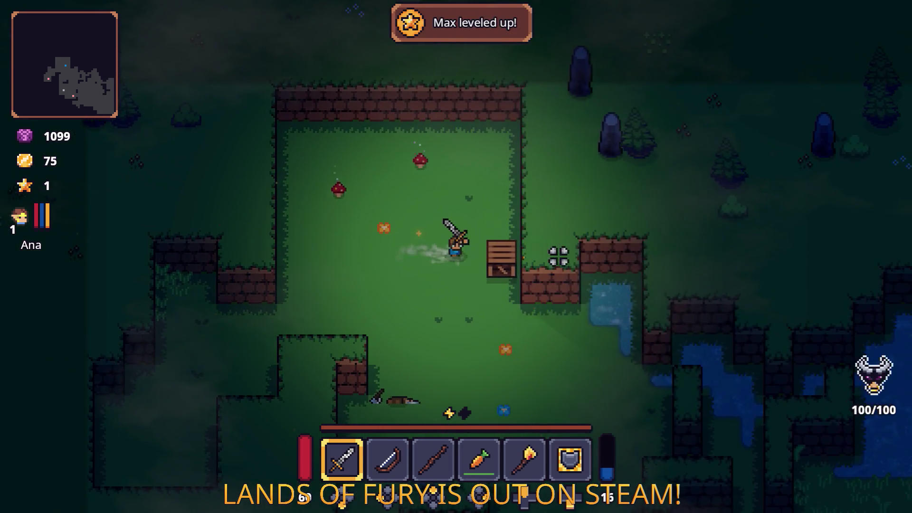
# Step: Walk down the path and check the Rusty Sword in the inventory
pyautogui.press('s')
pyautogui.press('s')
pyautogui.press('a')
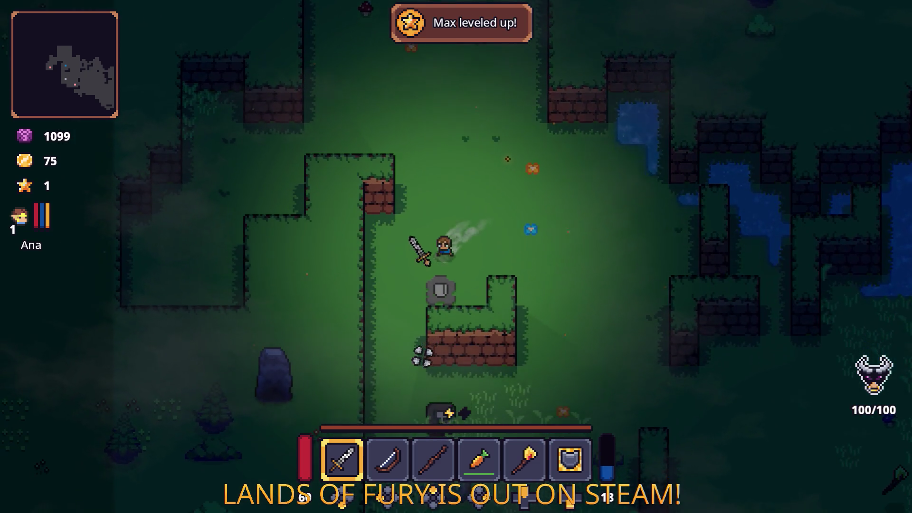
pyautogui.press('s')
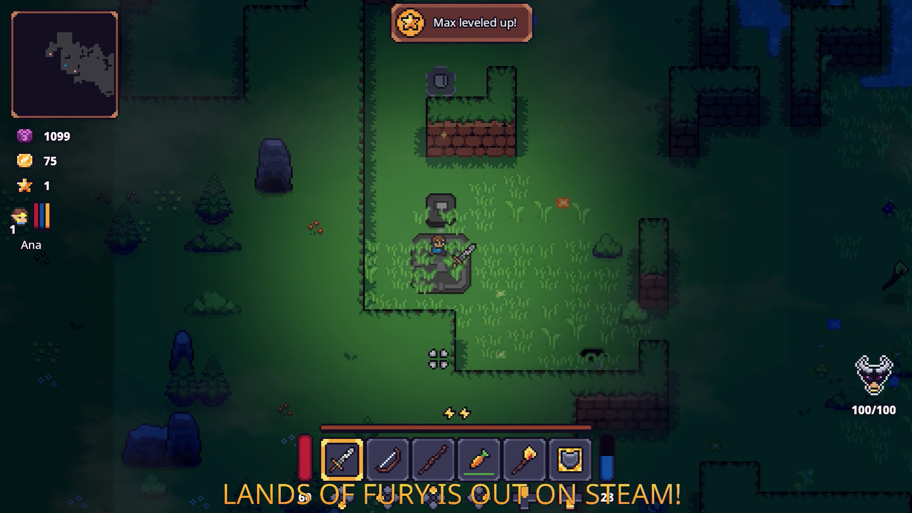
pyautogui.press('i')
pyautogui.press('i')
pyautogui.press('d')
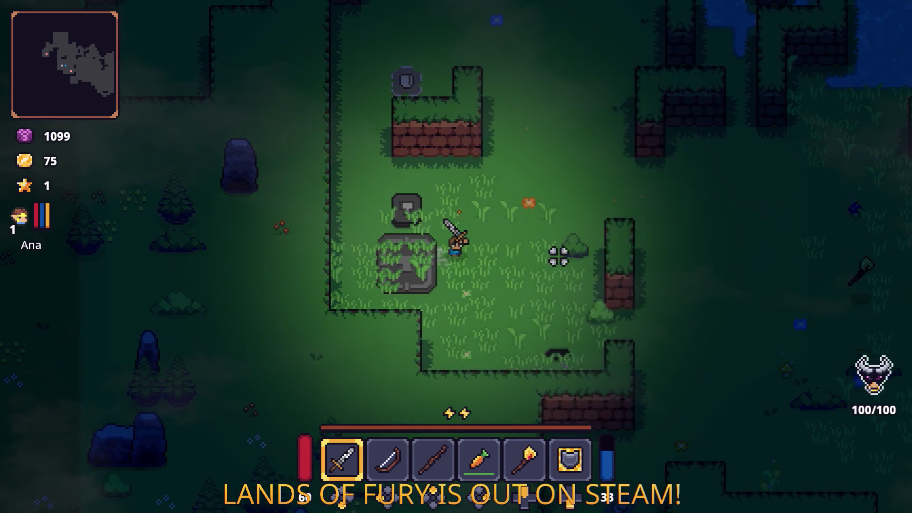
# Step: Walk right toward the dirt path and strike the beehive
pyautogui.press('s')
pyautogui.press('d')
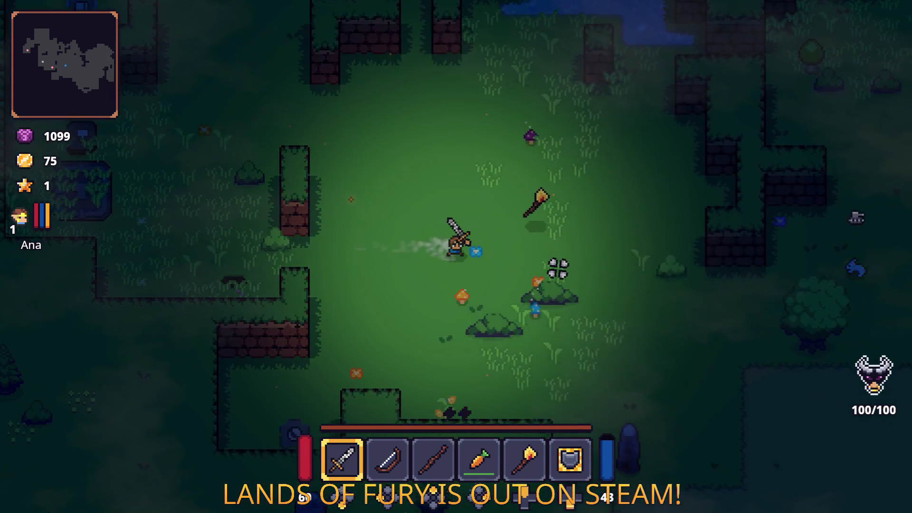
pyautogui.press('s')
pyautogui.press('w')
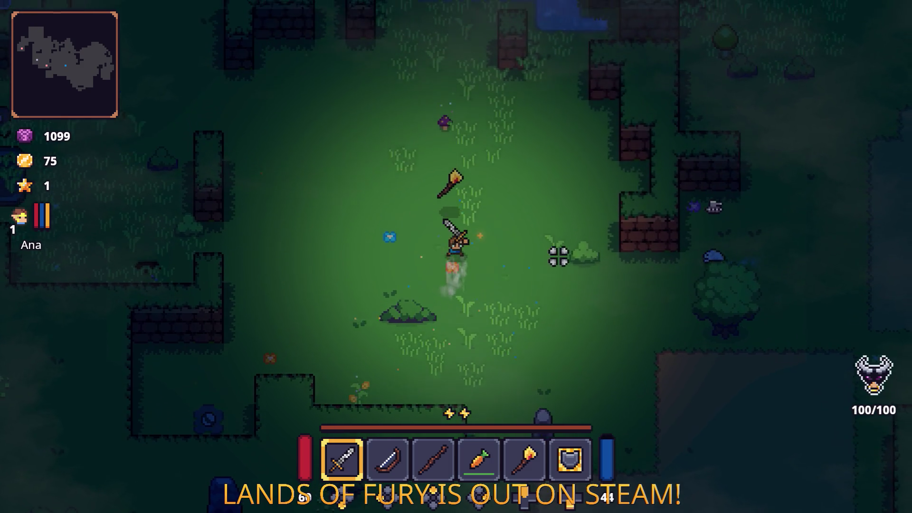
pyautogui.click(554, 260)
# Step: Fight the enemies along the dirt path with repeated sword attacks
pyautogui.press('d')
pyautogui.press('s')
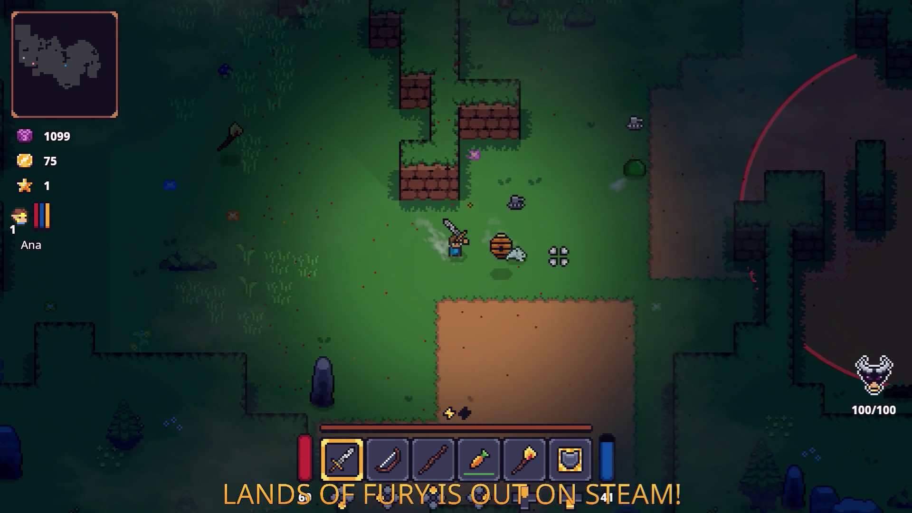
pyautogui.click(559, 256)
pyautogui.press('w')
pyautogui.press('d')
pyautogui.click(352, 238)
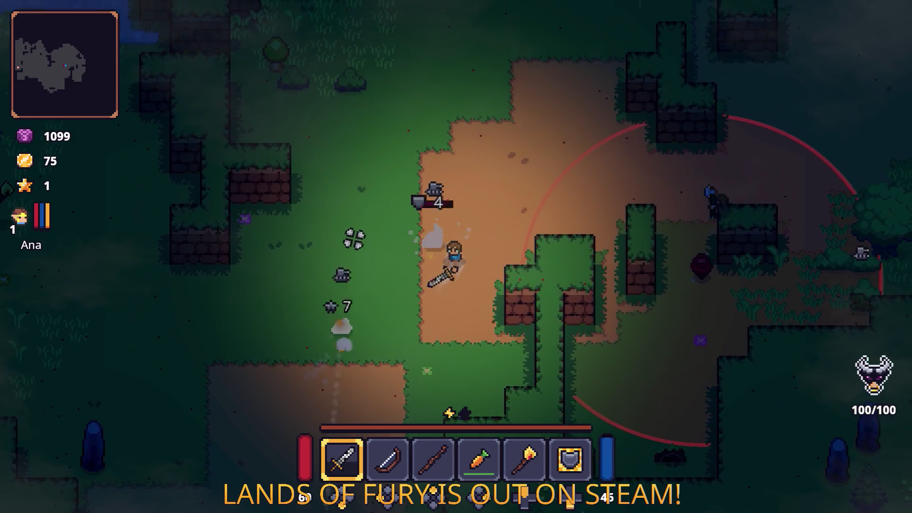
pyautogui.click(380, 294)
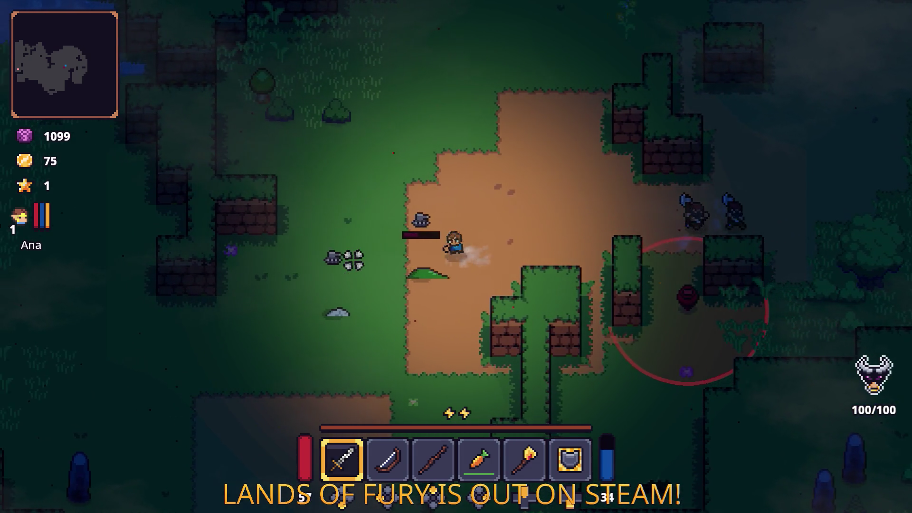
pyautogui.click(355, 280)
# Step: Close in on the nearby enemy, strike it with the sword, then step back left
pyautogui.press('d')
pyautogui.press('s')
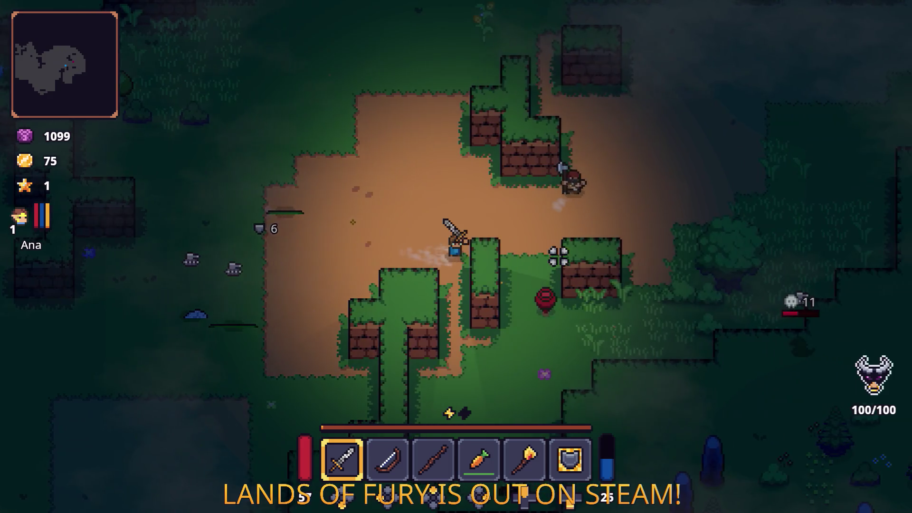
pyautogui.click(559, 256)
pyautogui.press('d')
pyautogui.press('s')
pyautogui.click(434, 147)
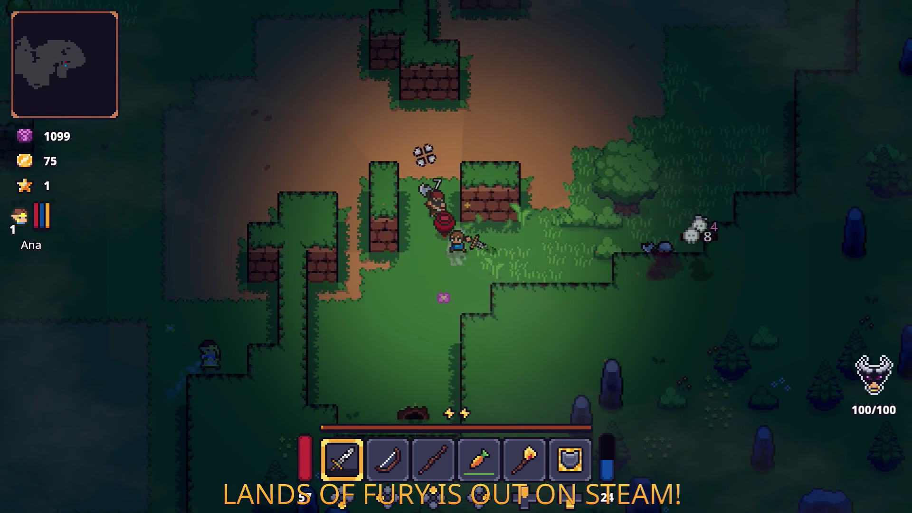
pyautogui.press('a')
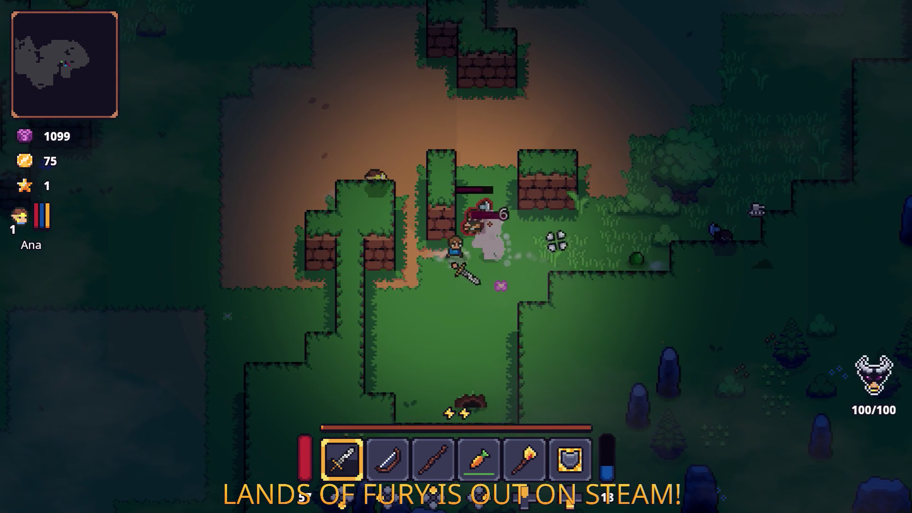
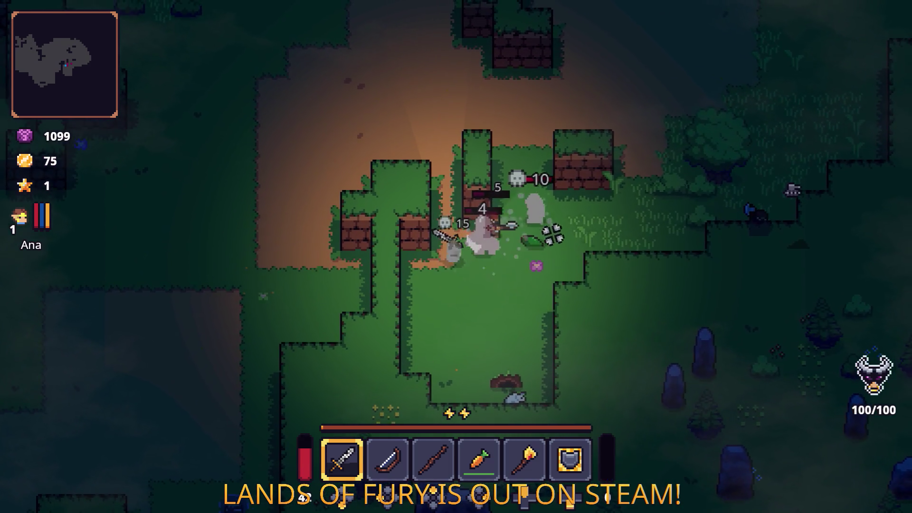
# Step: Walk right toward the dropped goo and briefly check the inventory
pyautogui.press('d')
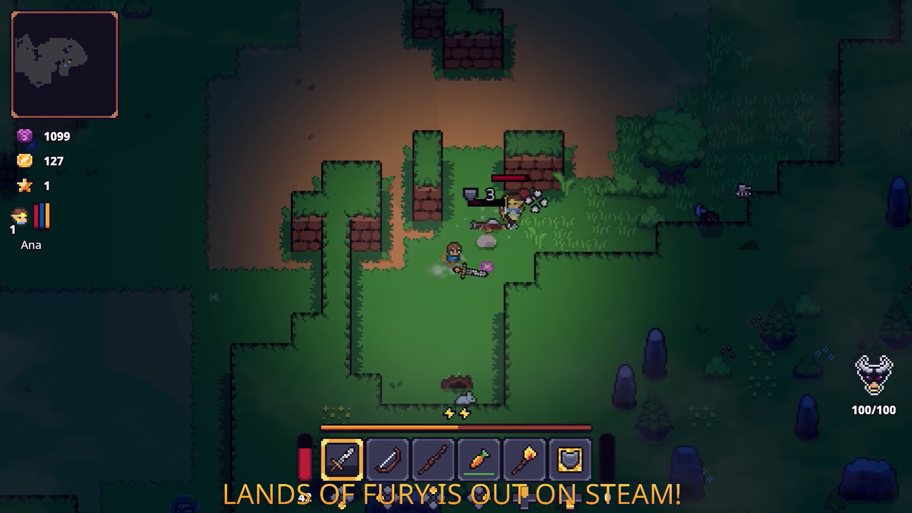
pyautogui.press('i')
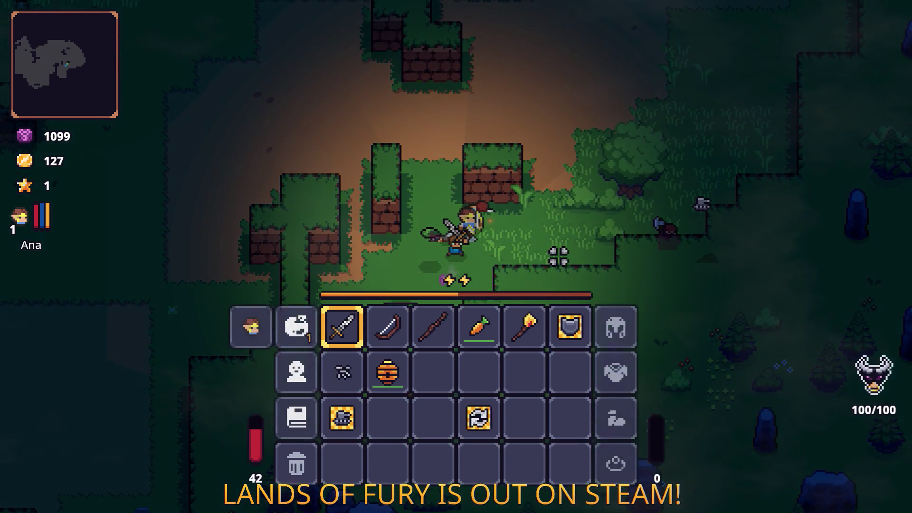
pyautogui.press('i')
# Step: Move around the clearing, then head up and right toward the trees
pyautogui.press('a')
pyautogui.press('w')
pyautogui.press('a')
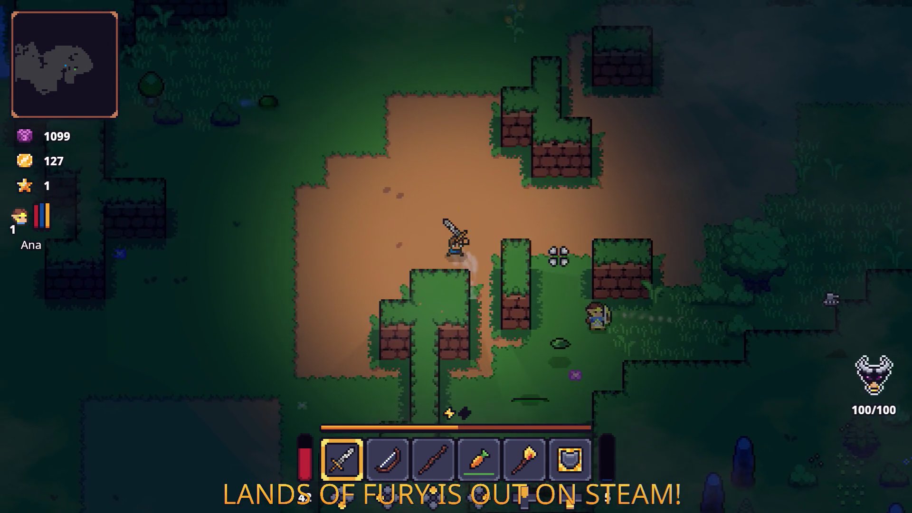
pyautogui.press('s')
pyautogui.press('a')
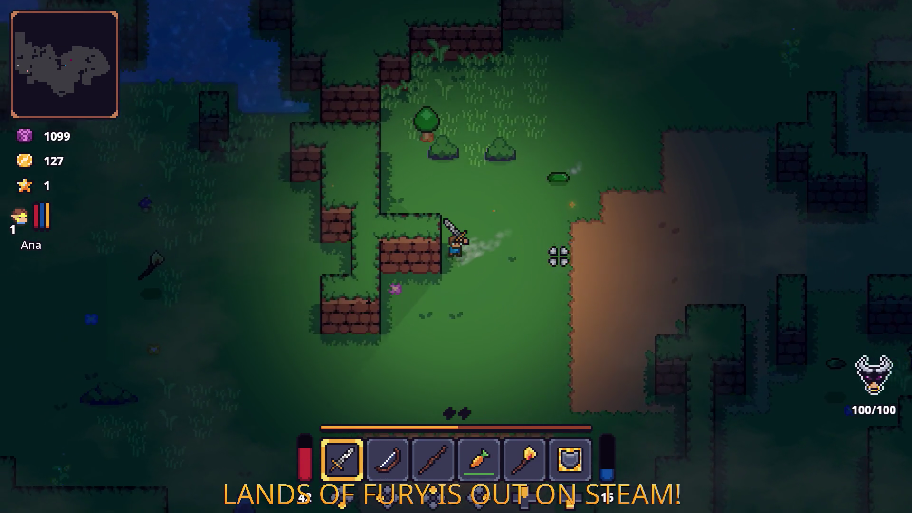
pyautogui.press('d')
pyautogui.press('w')
pyautogui.press('w')
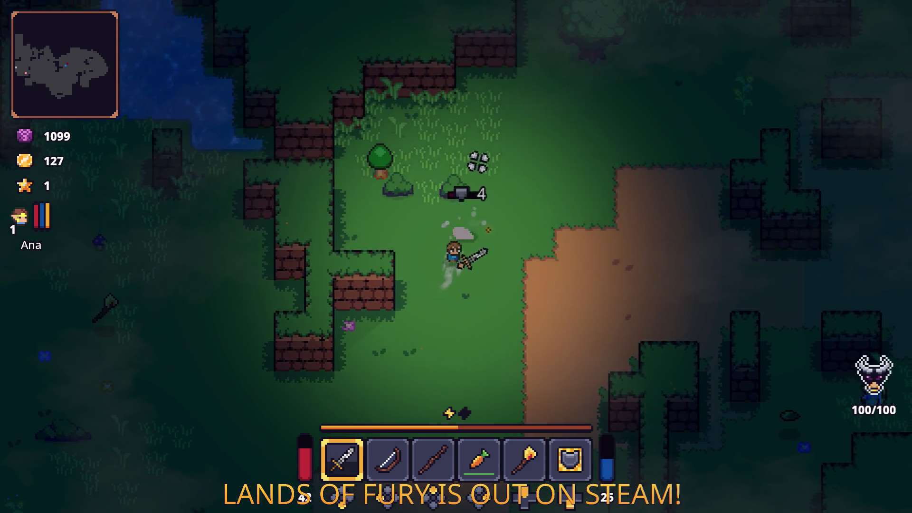
pyautogui.press('d')
# Step: Equip the bow from hotbar slot 2 and walk up-right toward the chest
pyautogui.press('d')
pyautogui.press('w')
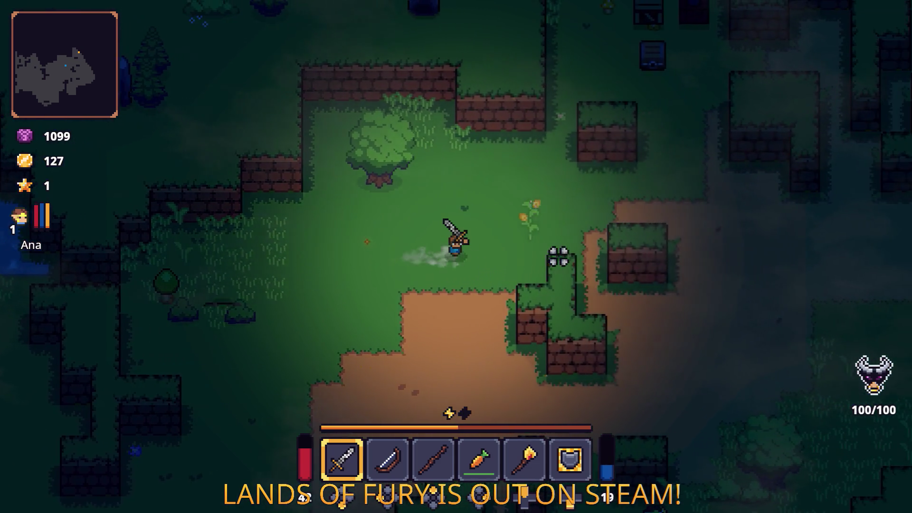
pyautogui.press('2')
pyautogui.press('d')
pyautogui.press('w')
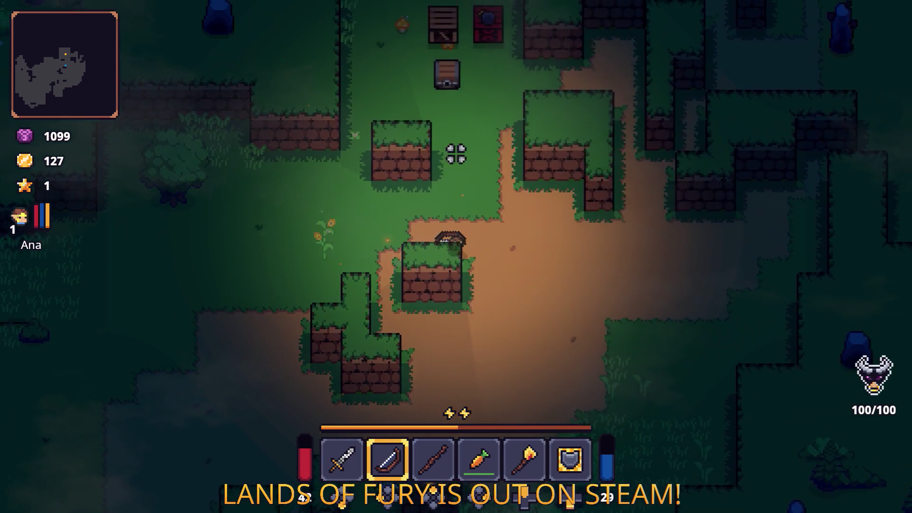
pyautogui.press('w')
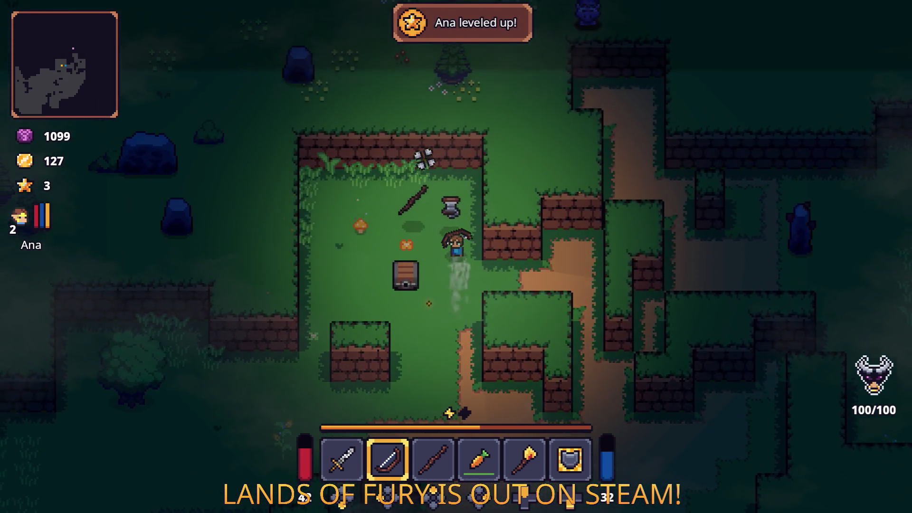
# Step: Walk from the chest down-left through the clearing into range of the slime
pyautogui.press('a')
pyautogui.press('s')
pyautogui.press('a')
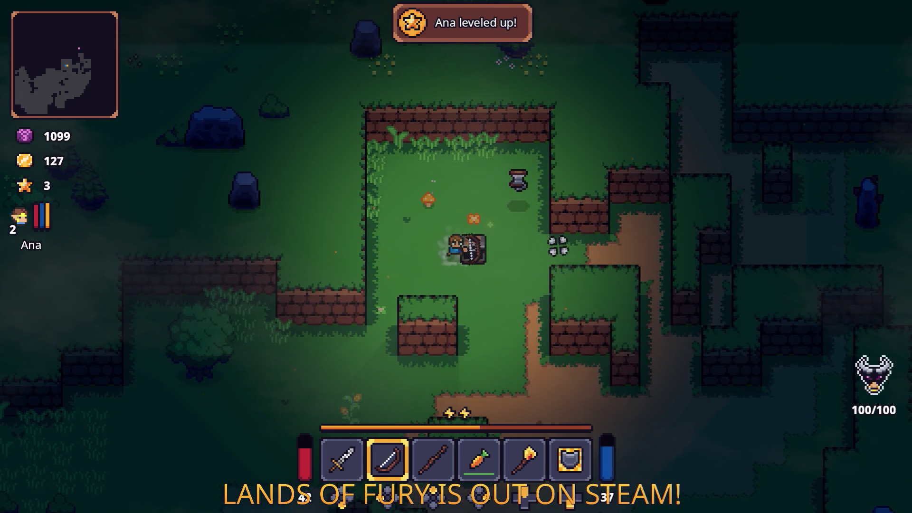
pyautogui.press('a')
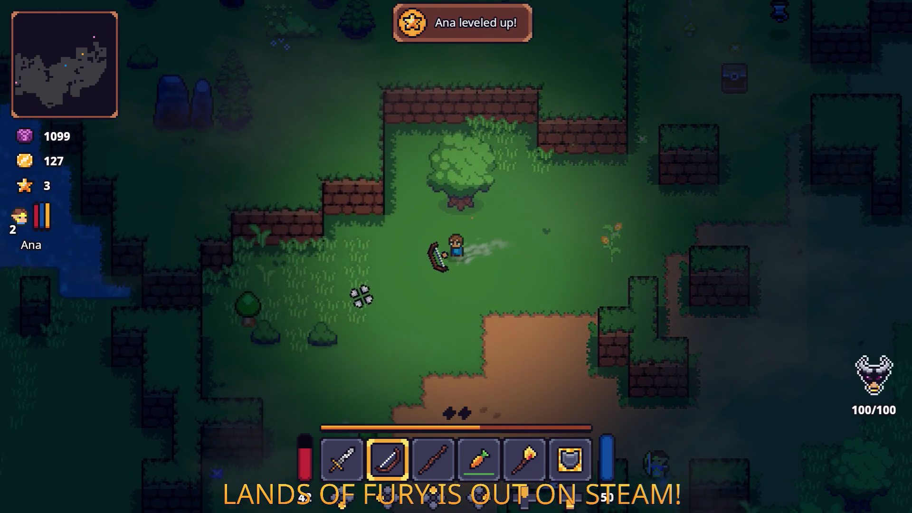
pyautogui.press('s')
pyautogui.press('d')
pyautogui.press('s')
pyautogui.press('a')
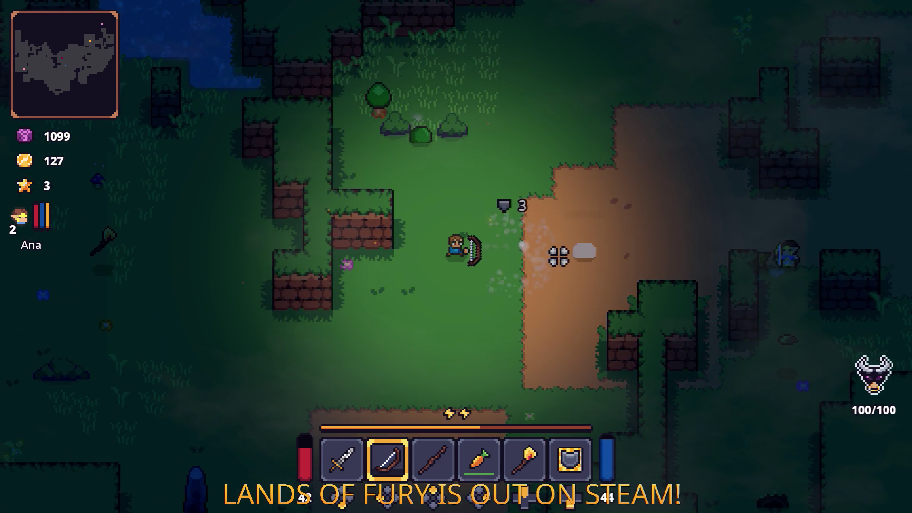
pyautogui.press('a')
pyautogui.press('s')
# Step: Shoot arrows at the slime while moving left
pyautogui.click(455, 152)
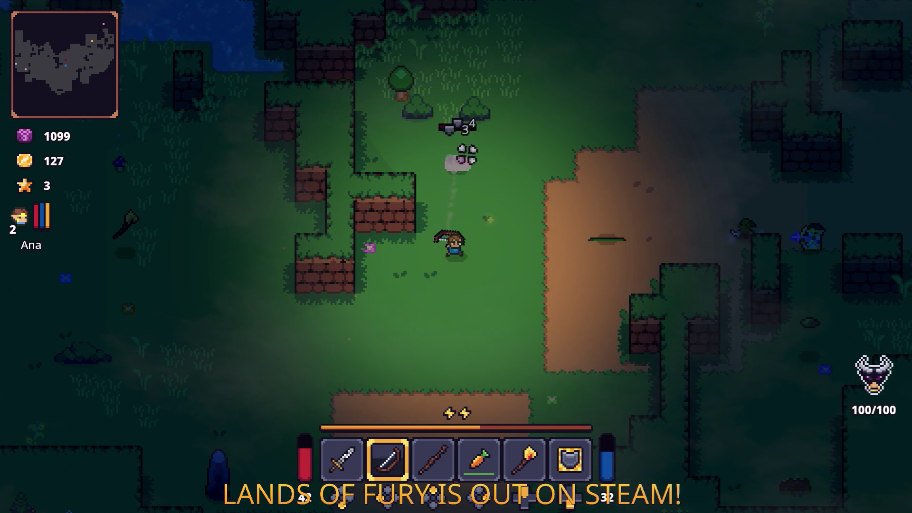
pyautogui.press('a')
pyautogui.click(465, 154)
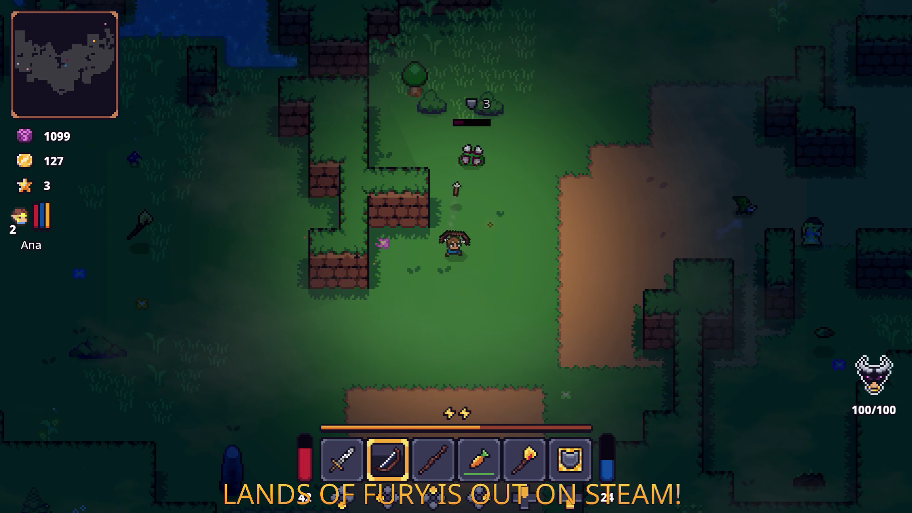
pyautogui.press('a')
pyautogui.click(527, 181)
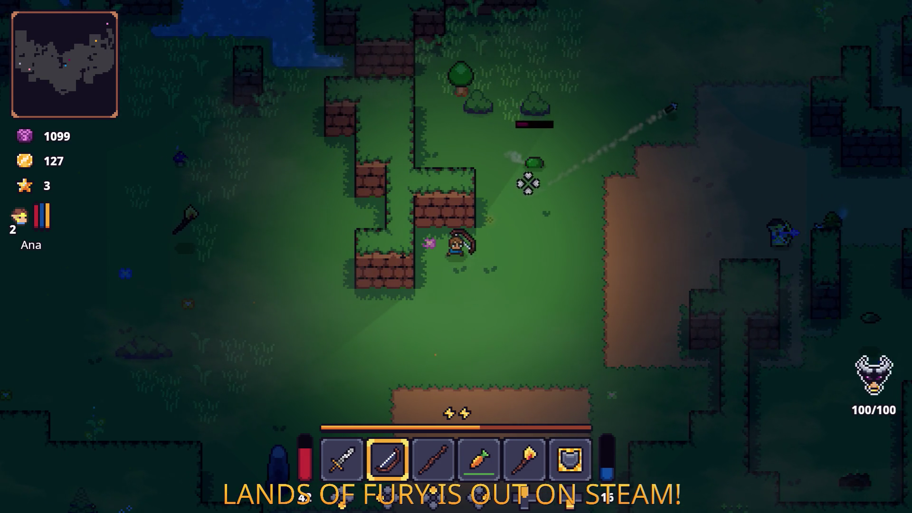
pyautogui.click(559, 257)
# Step: Fire a volley of arrows at the enemies up and to the right
pyautogui.press('s')
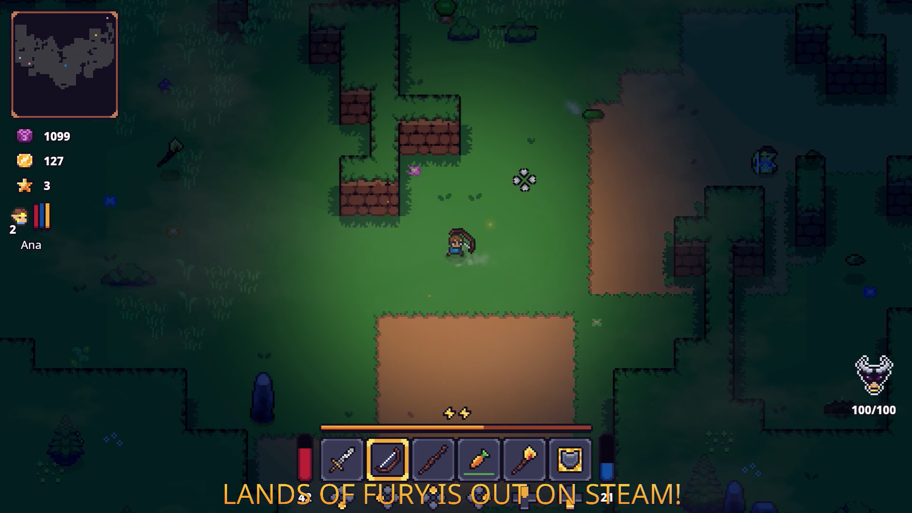
pyautogui.click(525, 180)
pyautogui.press('d')
pyautogui.click(526, 179)
pyautogui.click(527, 181)
pyautogui.click(528, 184)
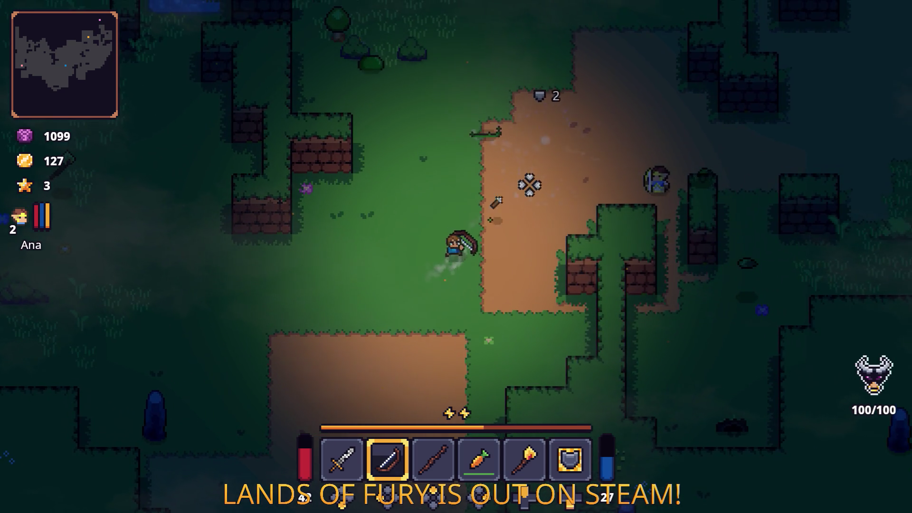
pyautogui.click(546, 208)
# Step: Walk left across the grass and up toward the newly appeared pit
pyautogui.press('a')
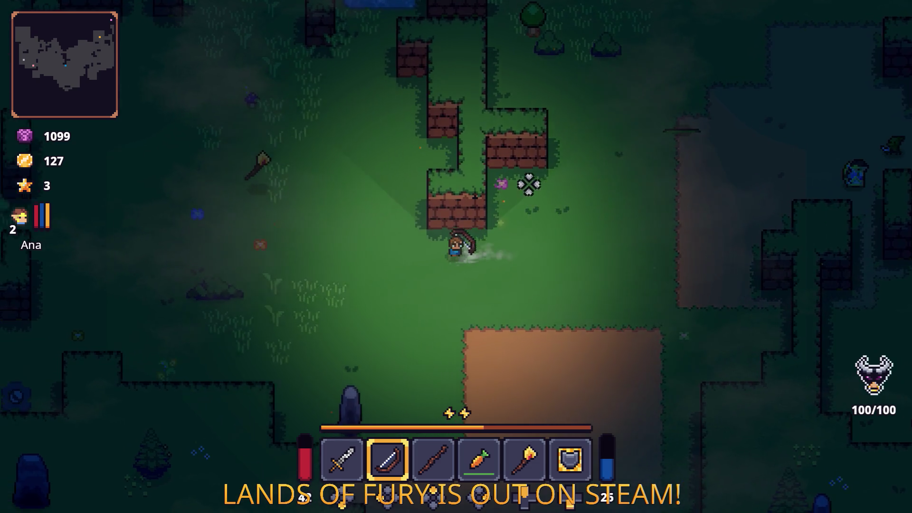
pyautogui.press('a')
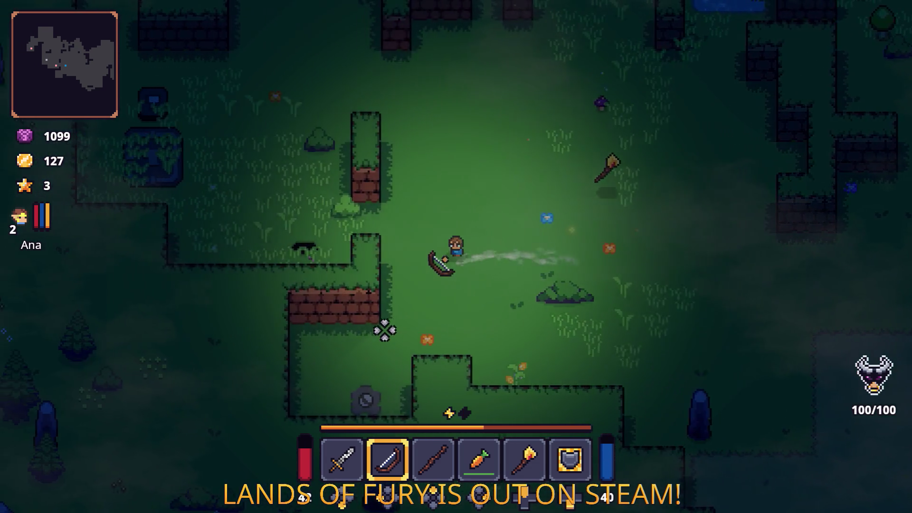
pyautogui.press('s')
pyautogui.press('w')
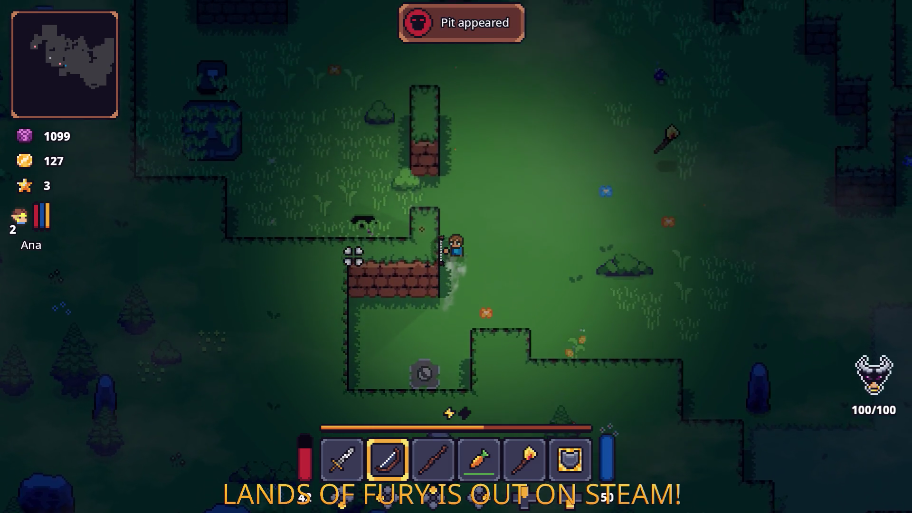
pyautogui.press('w')
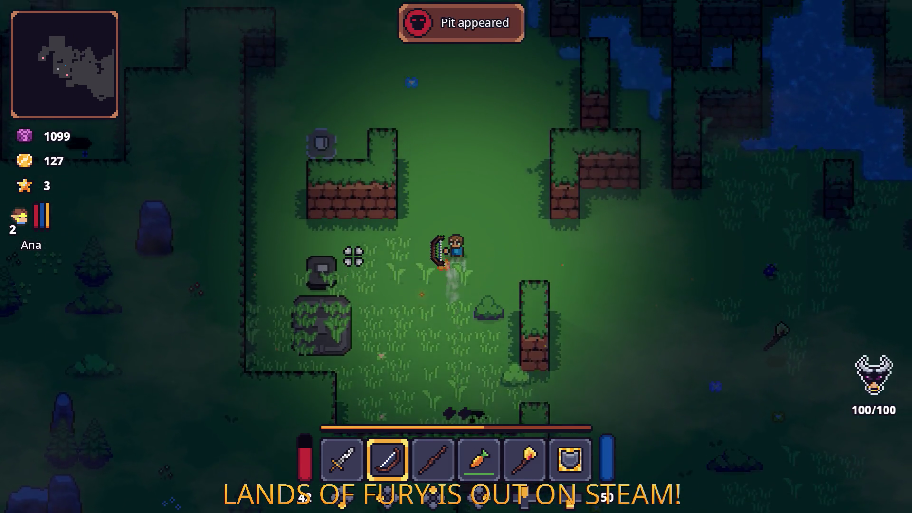
pyautogui.press('w')
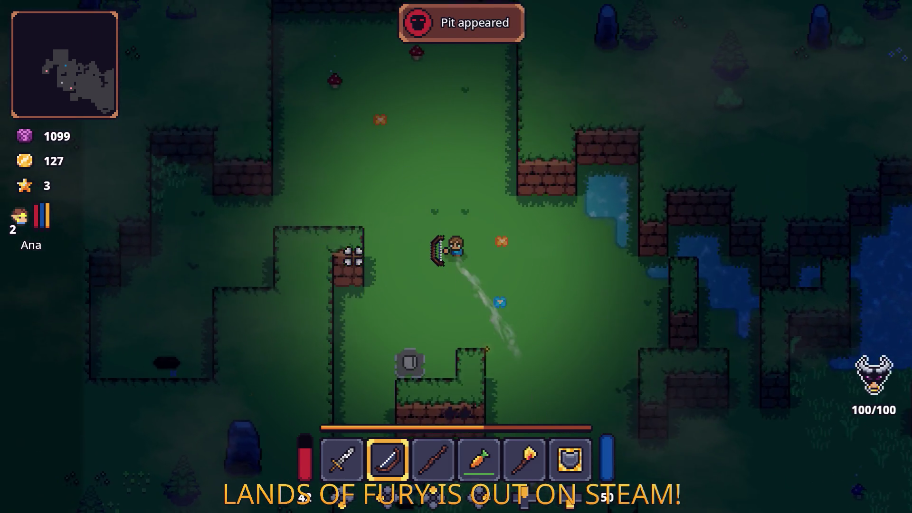
pyautogui.press('w')
pyautogui.press('a')
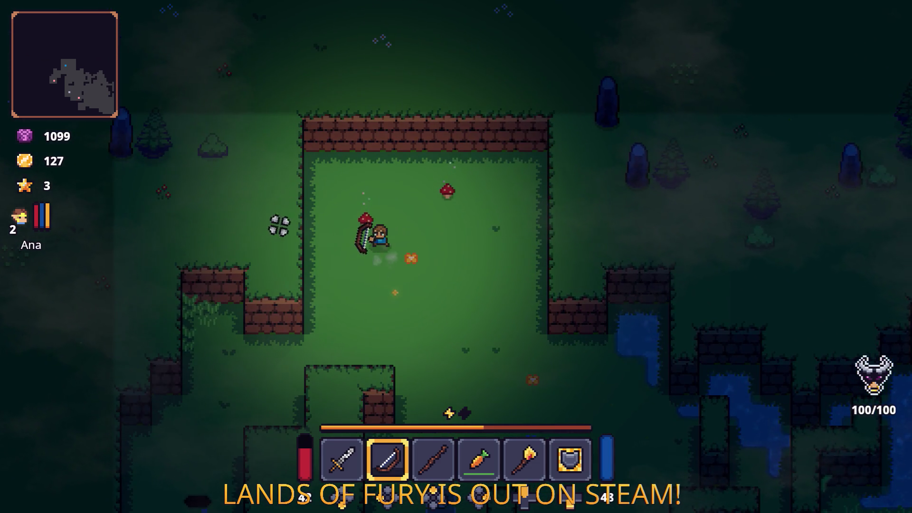
# Step: Equip the sword from hotbar slot 1 and drop into the pit
pyautogui.press('1')
pyautogui.press('s')
pyautogui.press('a')
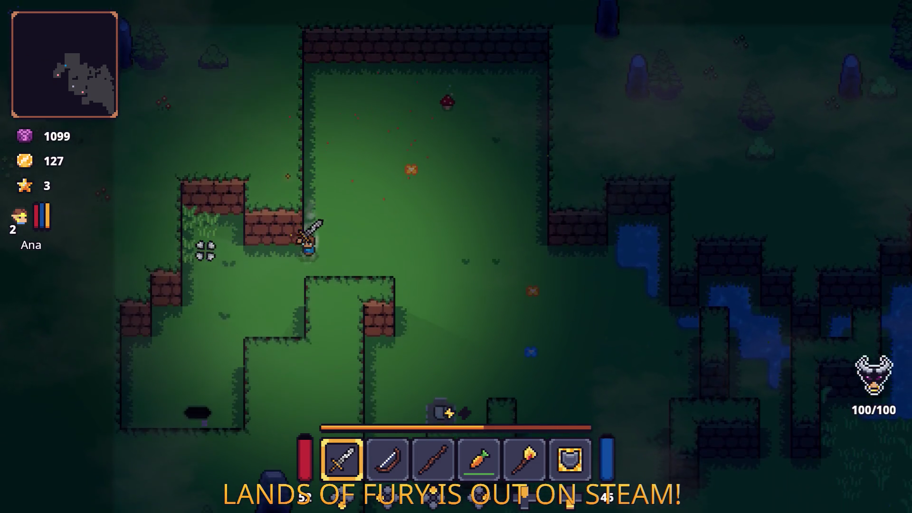
pyautogui.press('s')
pyautogui.press('a')
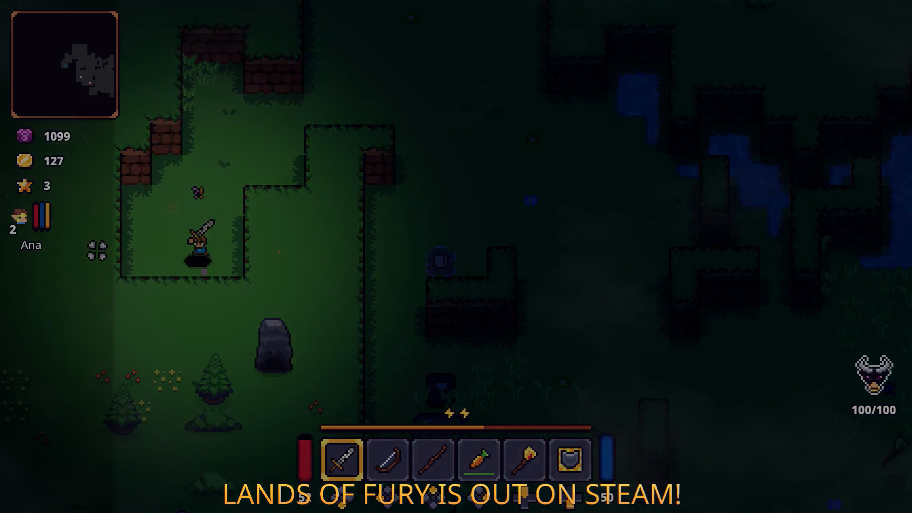
# Step: Walk through the cave past the signpost to the statues
pyautogui.press('w')
pyautogui.press('a')
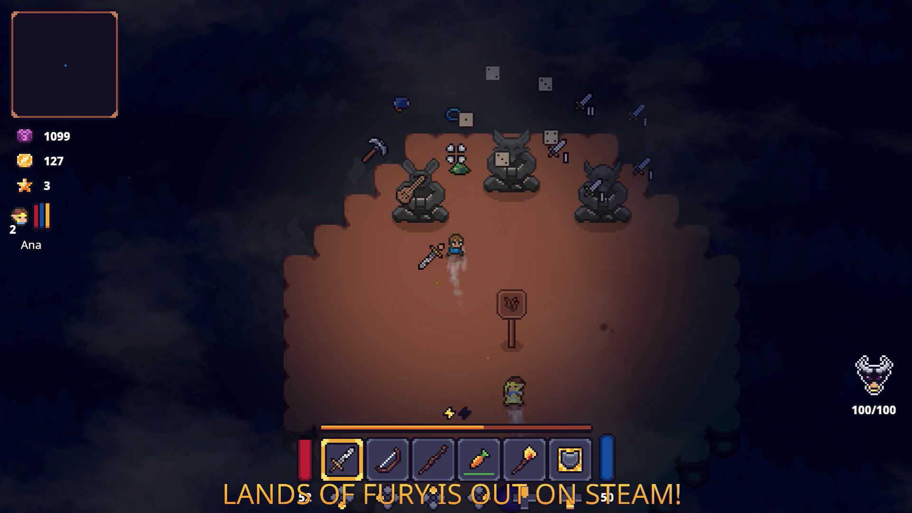
pyautogui.press('w')
pyautogui.press('a')
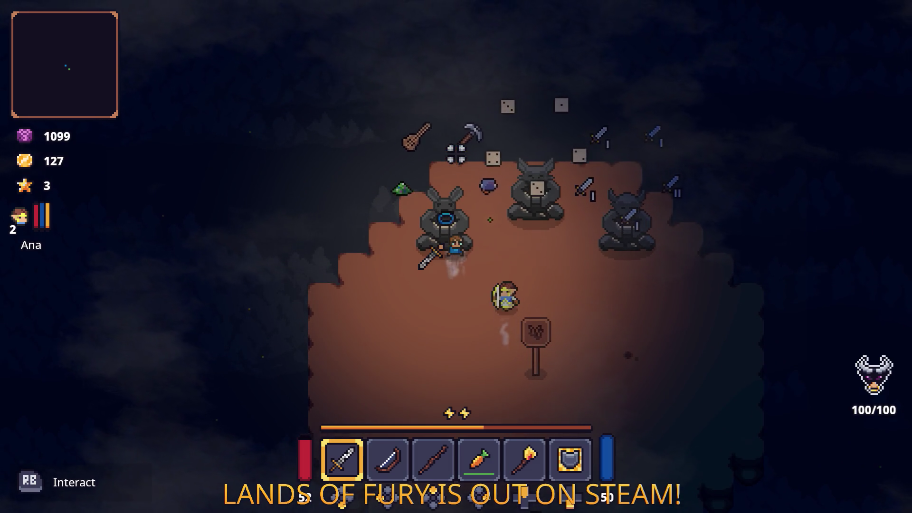
pyautogui.press('a')
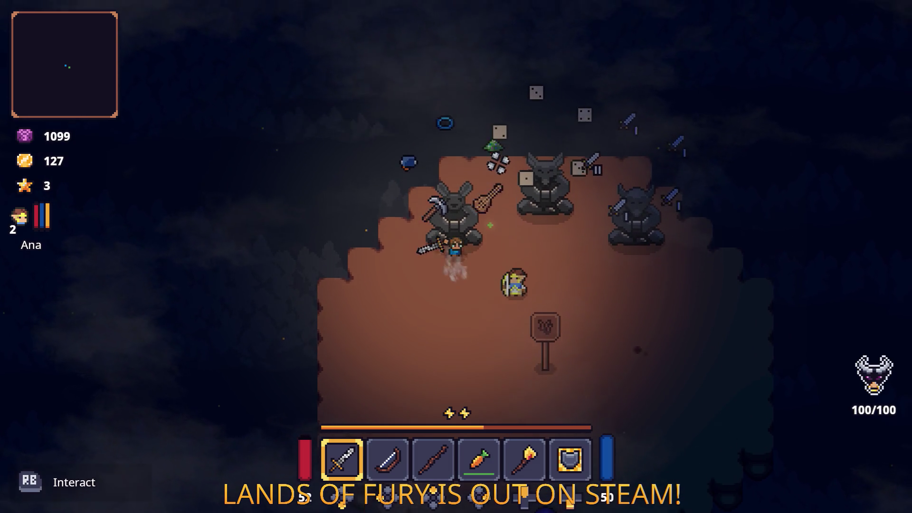
pyautogui.press('s')
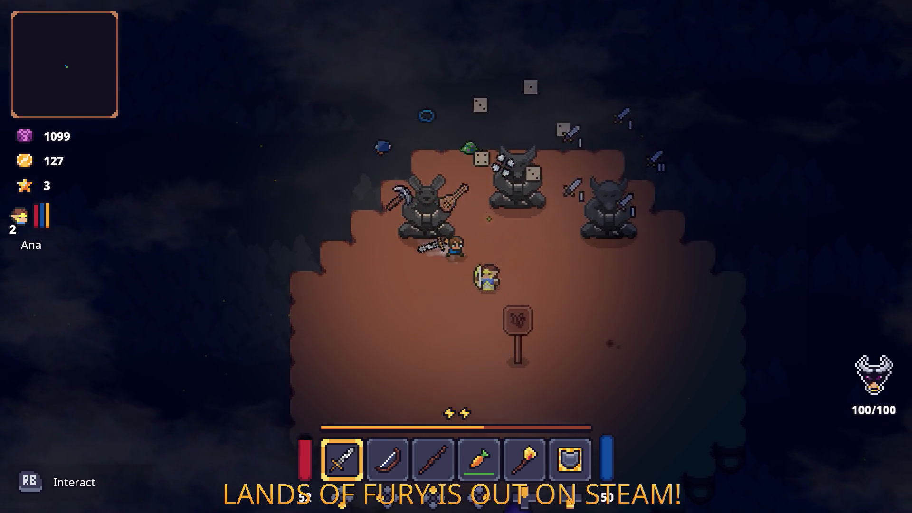
pyautogui.press('space')
# Step: Move around the statue arena, then head down and left
pyautogui.press('d')
pyautogui.press('w')
pyautogui.press('s')
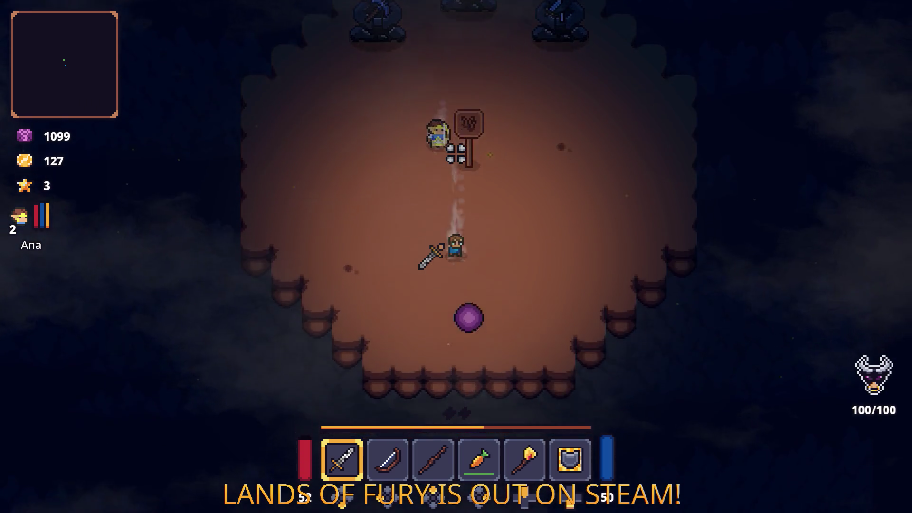
pyautogui.press('w')
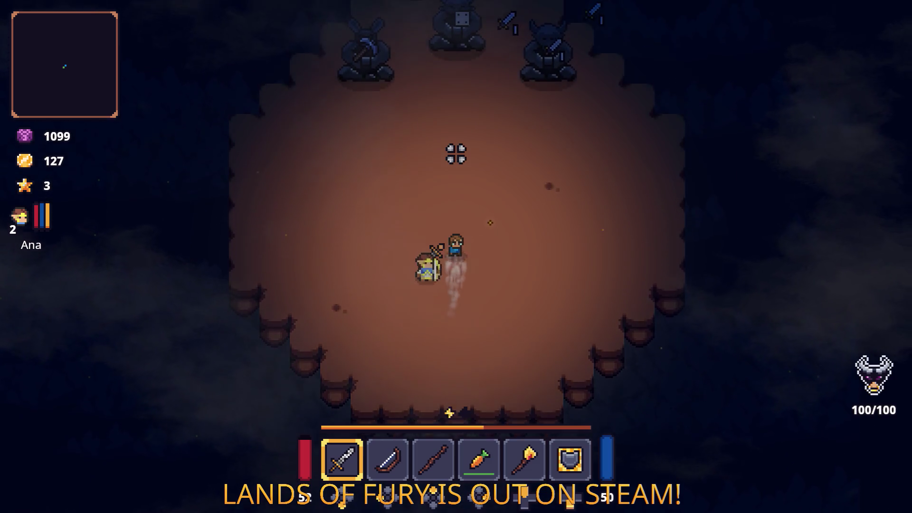
pyautogui.press('w')
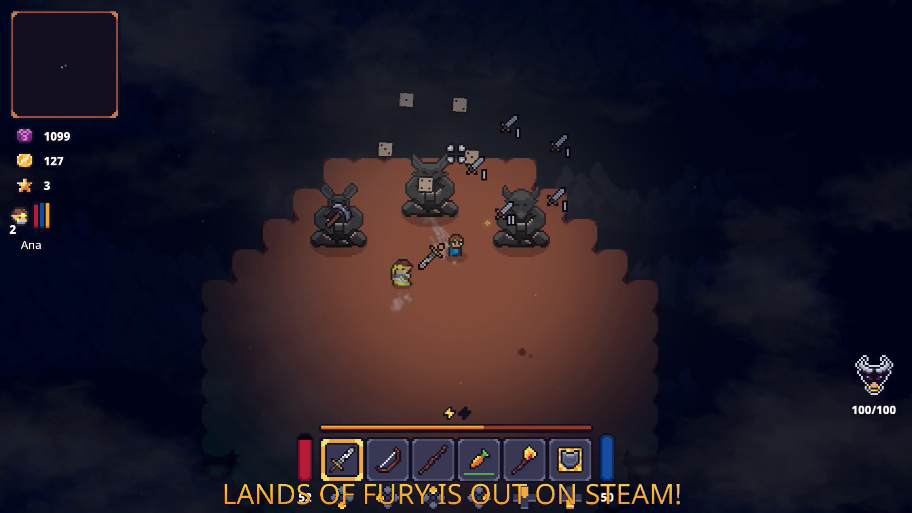
pyautogui.press('d')
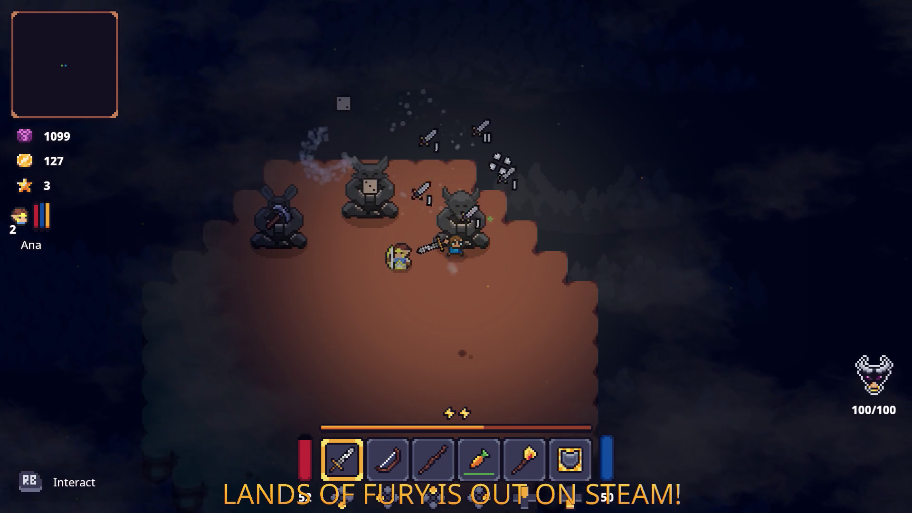
pyautogui.press('s')
pyautogui.press('a')
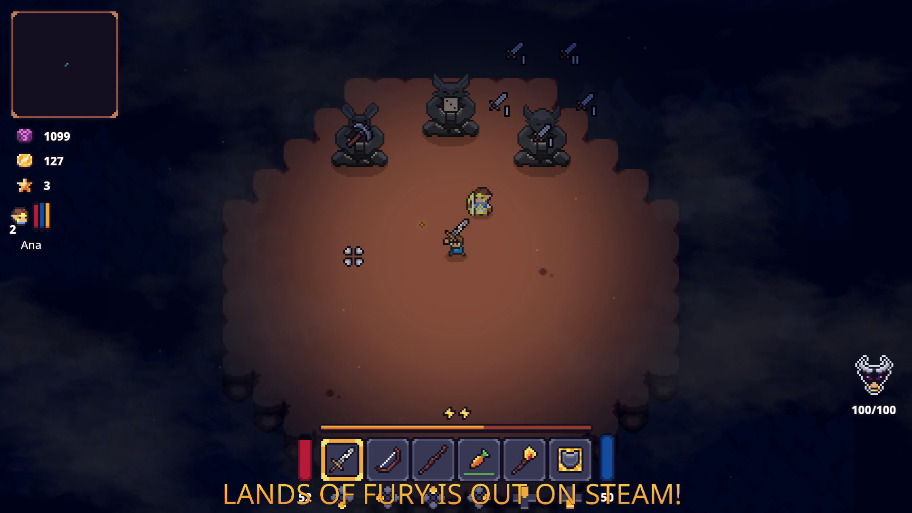
# Step: Head left and step onto the start plate to begin the wave
pyautogui.press('s')
pyautogui.press('a')
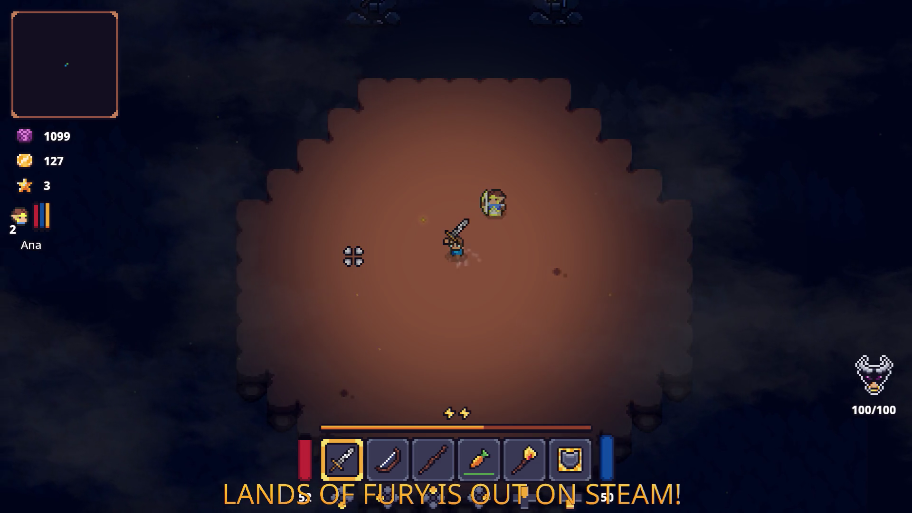
pyautogui.press('a')
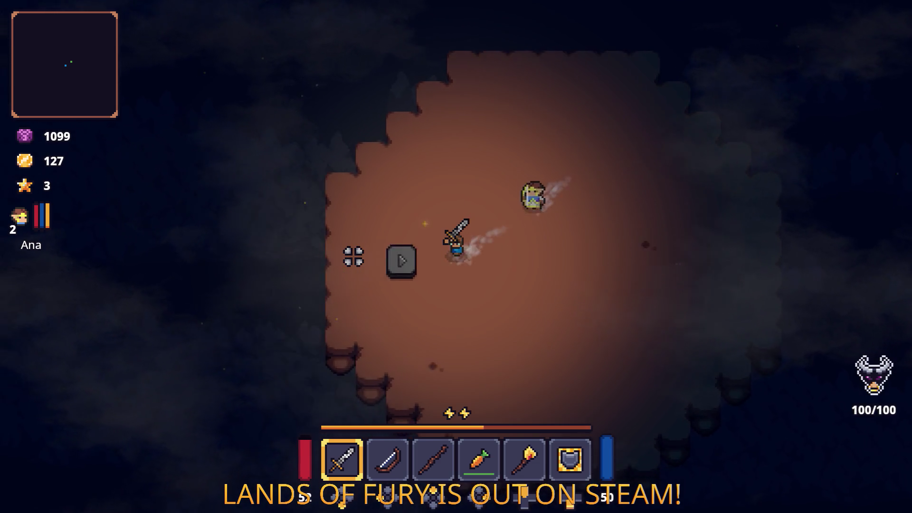
pyautogui.press('w')
# Step: Dash back and forth across the arena toward the grass
pyautogui.press('d')
pyautogui.press('space')
pyautogui.press('d')
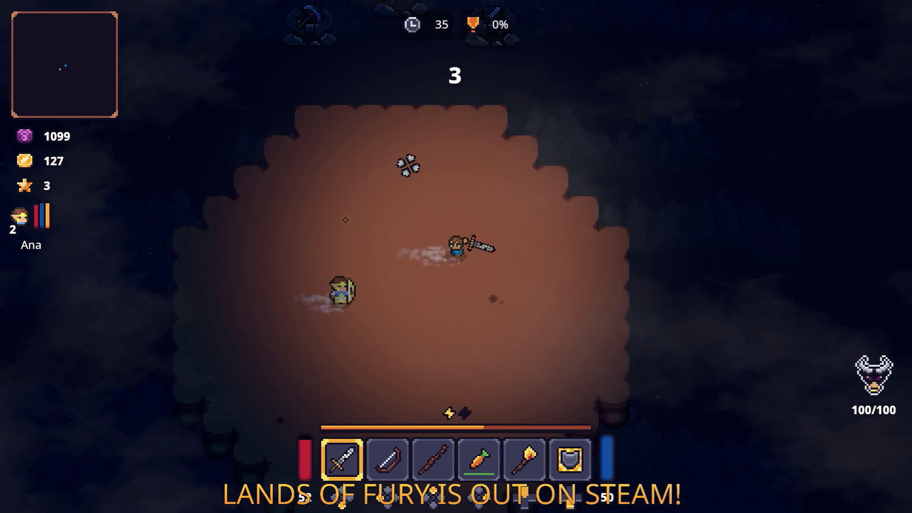
pyautogui.press('w')
pyautogui.press('a')
pyautogui.press('d')
pyautogui.press('space')
# Step: Run and dash through the grass patch, cutting tufts down and to the left
pyautogui.press('s')
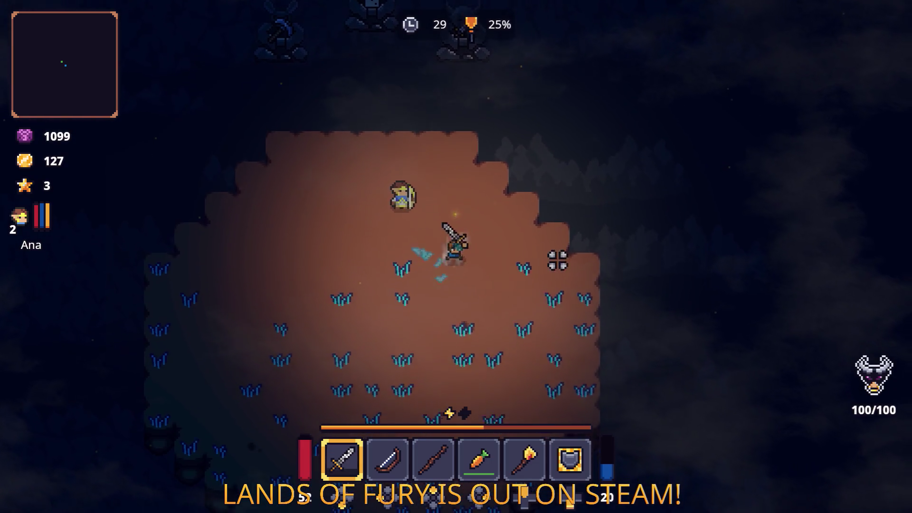
pyautogui.press('d')
pyautogui.press('space')
pyautogui.press('s')
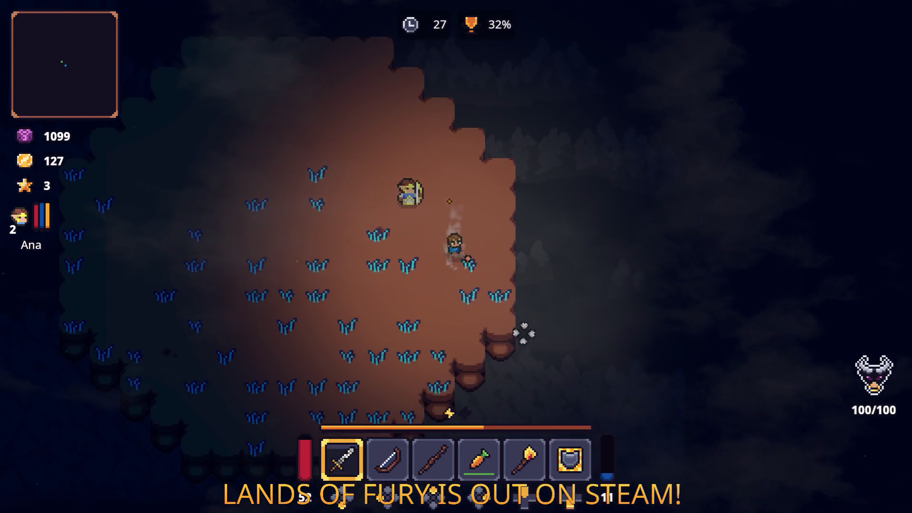
pyautogui.press('space')
pyautogui.press('a')
pyautogui.press('s')
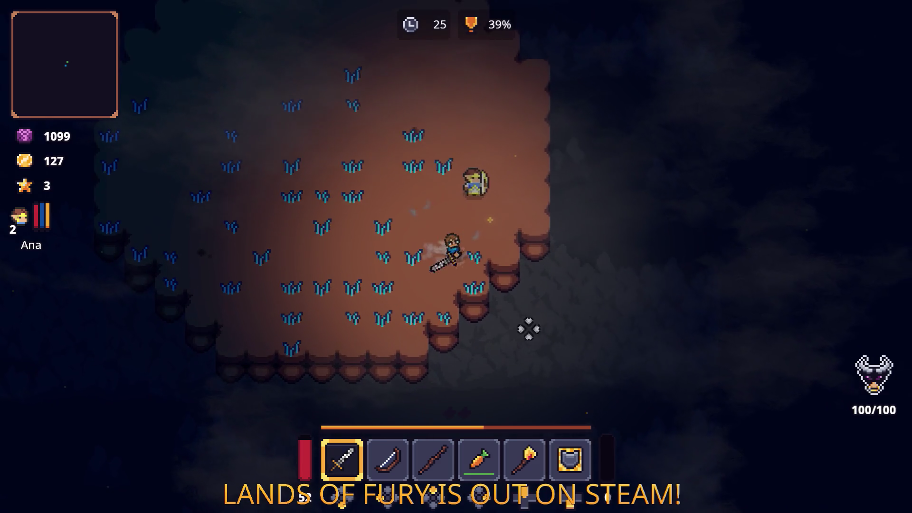
pyautogui.press('a')
# Step: Slash the grass tufts on the left and upper side of the arena
pyautogui.press('a')
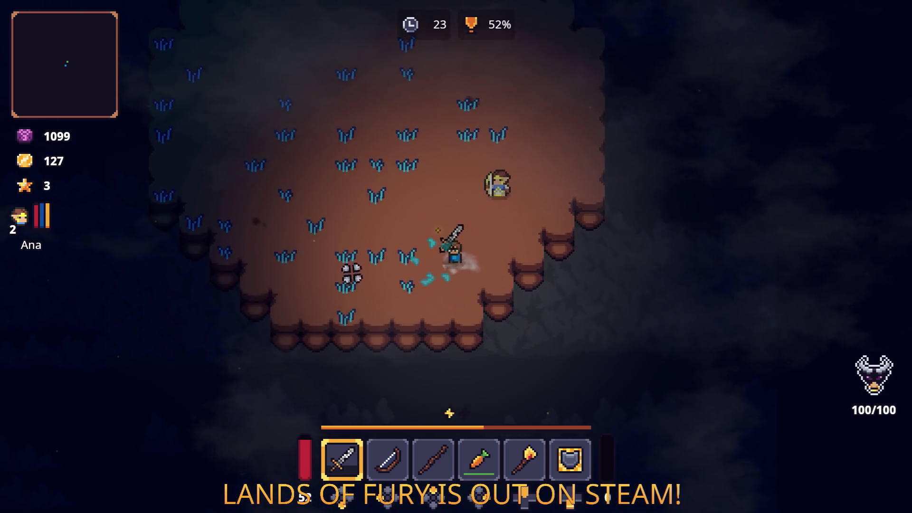
pyautogui.click(356, 220)
pyautogui.press('a')
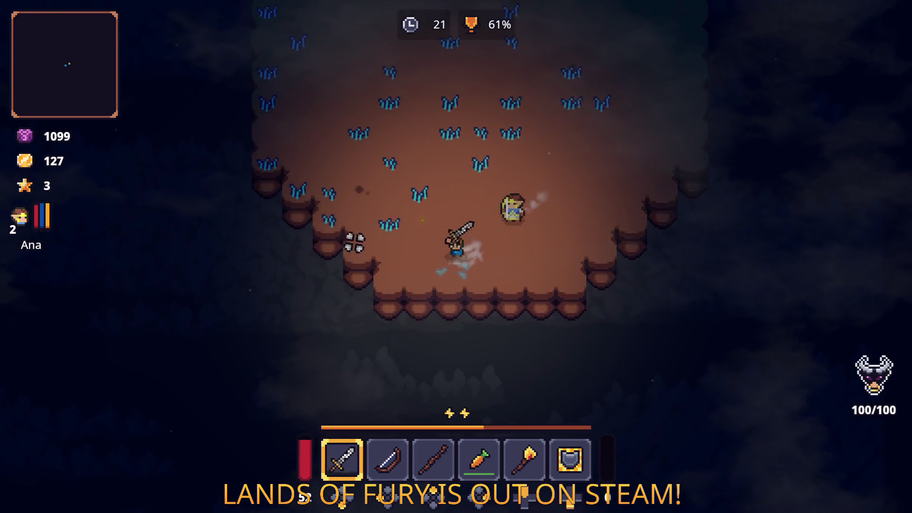
pyautogui.press('w')
pyautogui.click(485, 163)
pyautogui.press('a')
pyautogui.click(354, 265)
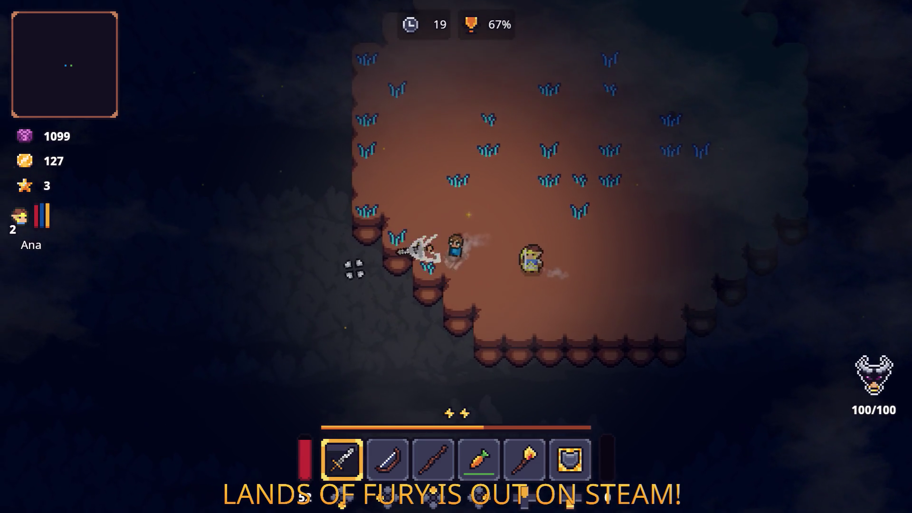
pyautogui.press('w')
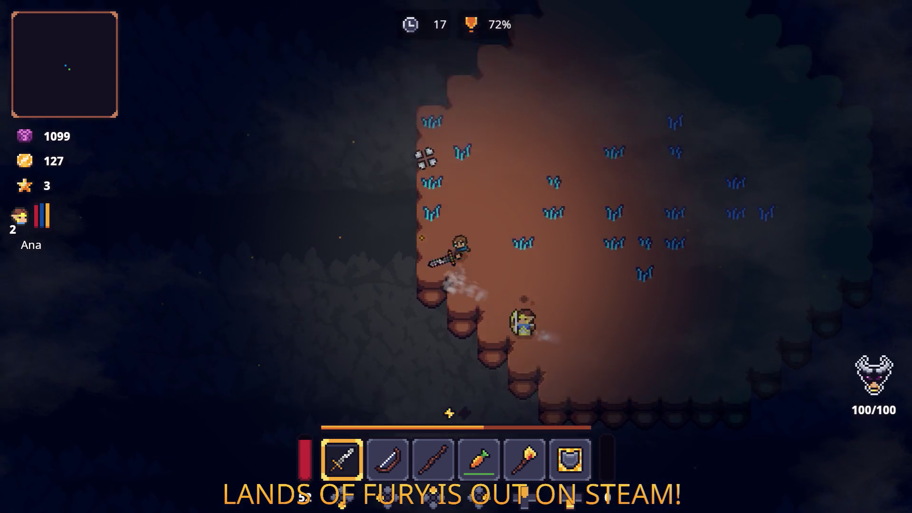
pyautogui.press('d')
# Step: Cut the remaining tufts on the right, then the last ones up-left
pyautogui.click(561, 252)
pyautogui.press('d')
pyautogui.click(443, 360)
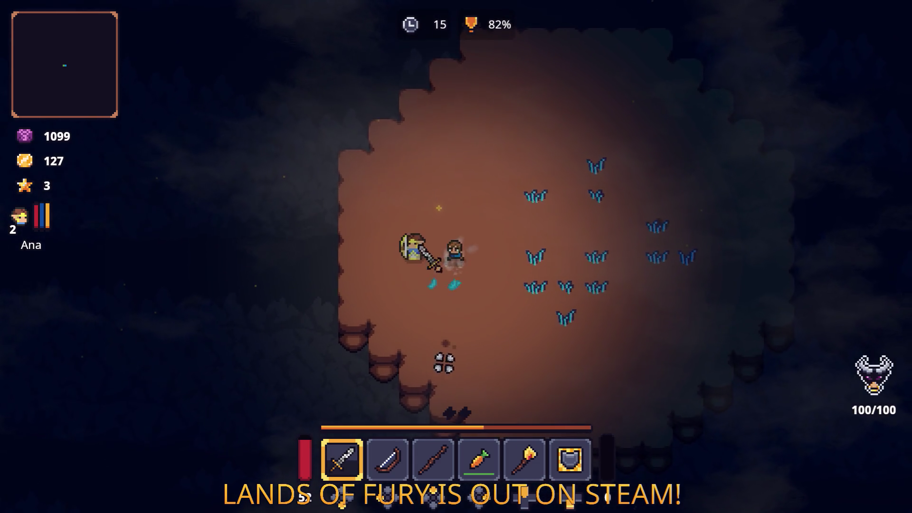
pyautogui.click(518, 336)
pyautogui.press('d')
pyautogui.click(535, 320)
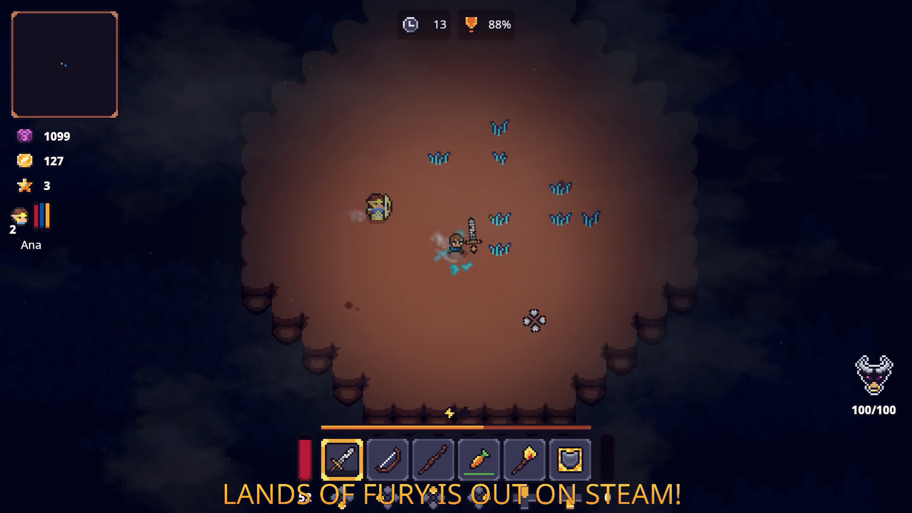
pyautogui.press('w')
pyautogui.click(556, 220)
pyautogui.press('a')
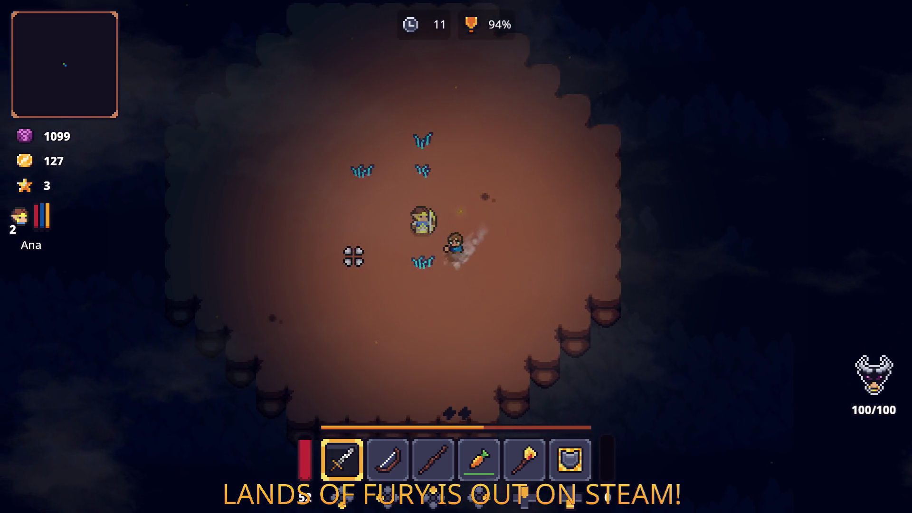
pyautogui.press('a')
pyautogui.press('w')
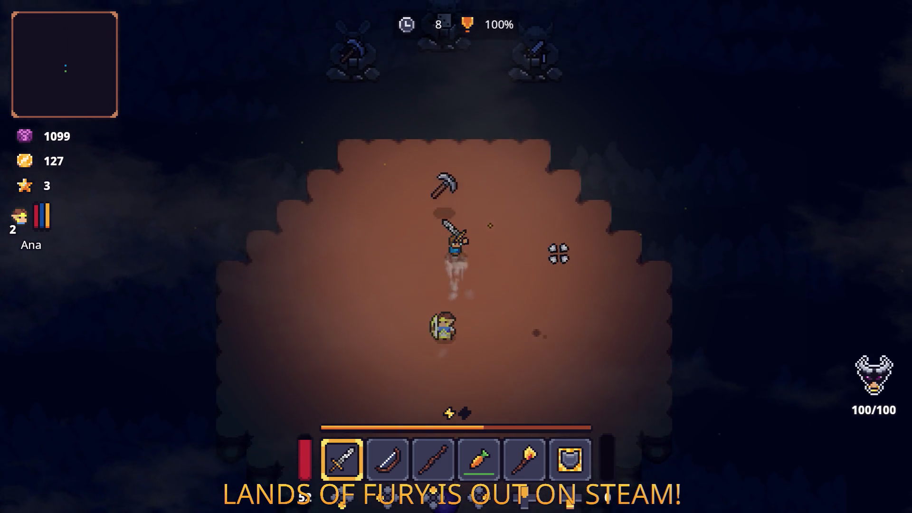
# Step: Step onto the purple orb to leave the arena and walk down the forest path
pyautogui.press('s')
pyautogui.press('s')
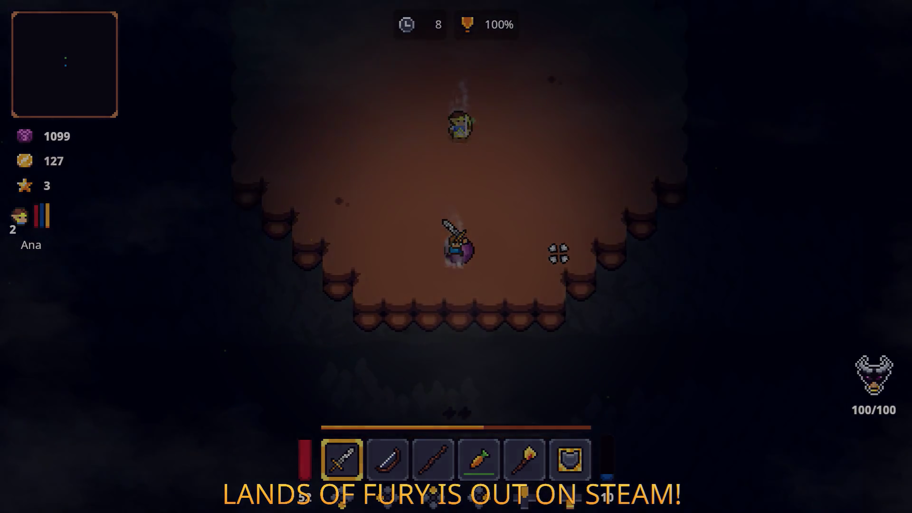
pyautogui.press('w')
pyautogui.press('d')
pyautogui.press('d')
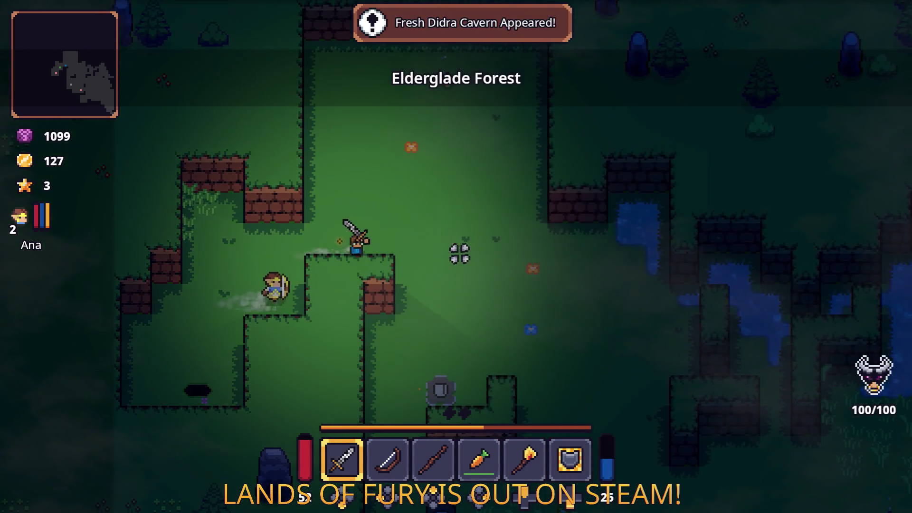
pyautogui.press('s')
pyautogui.press('s')
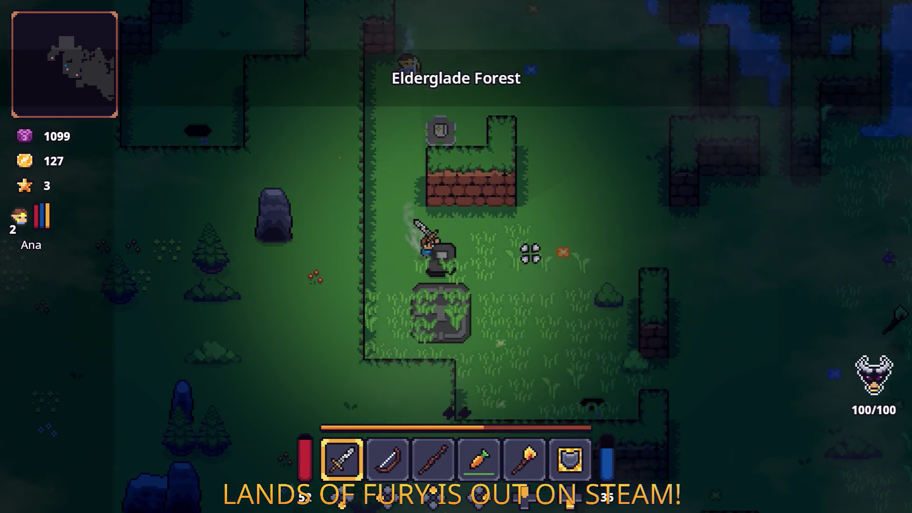
# Step: Take the two Wooden Sticks from the inventory into the hero's hands
pyautogui.press('i')
pyautogui.press('Right')
pyautogui.press('Return')
pyautogui.press('Down')
pyautogui.press('Return')
pyautogui.press('i')
pyautogui.press('w')
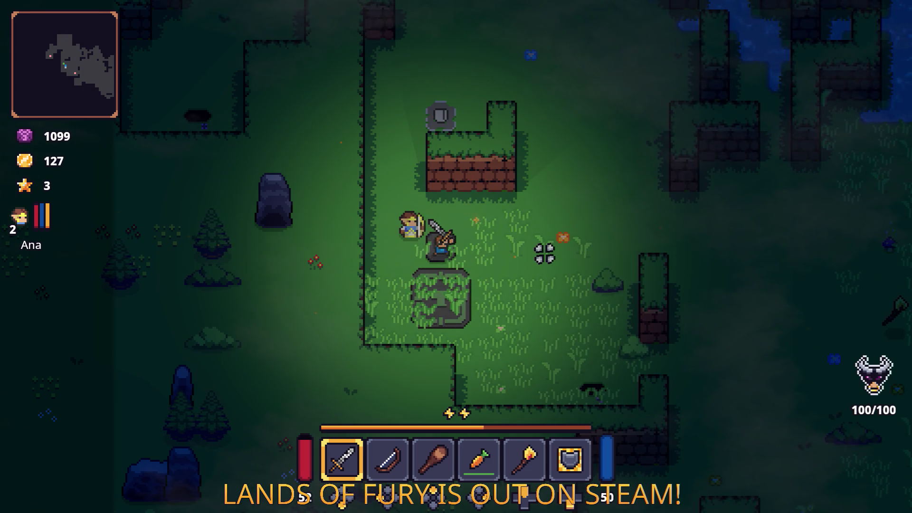
# Step: Switch to the wooden club in slot 3 and run right through the hedged forest
pyautogui.press('s')
pyautogui.press('3')
pyautogui.press('d')
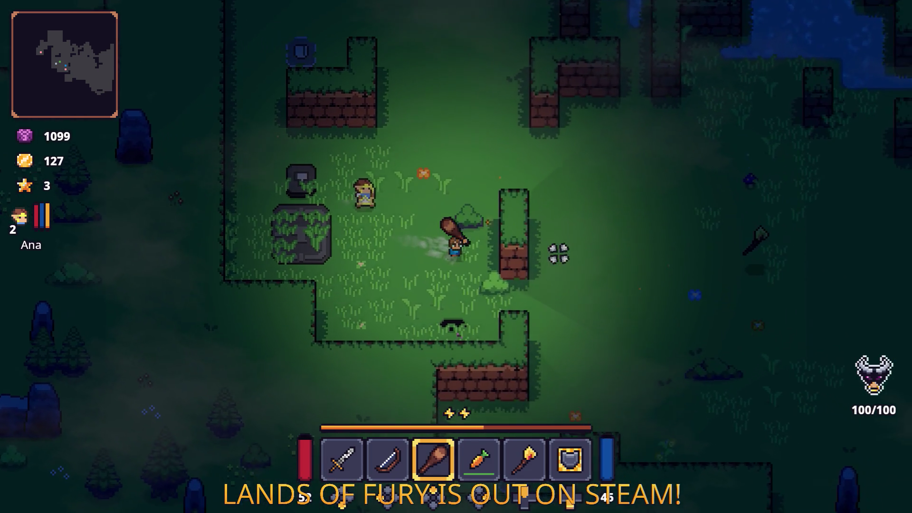
pyautogui.press('s')
pyautogui.press('d')
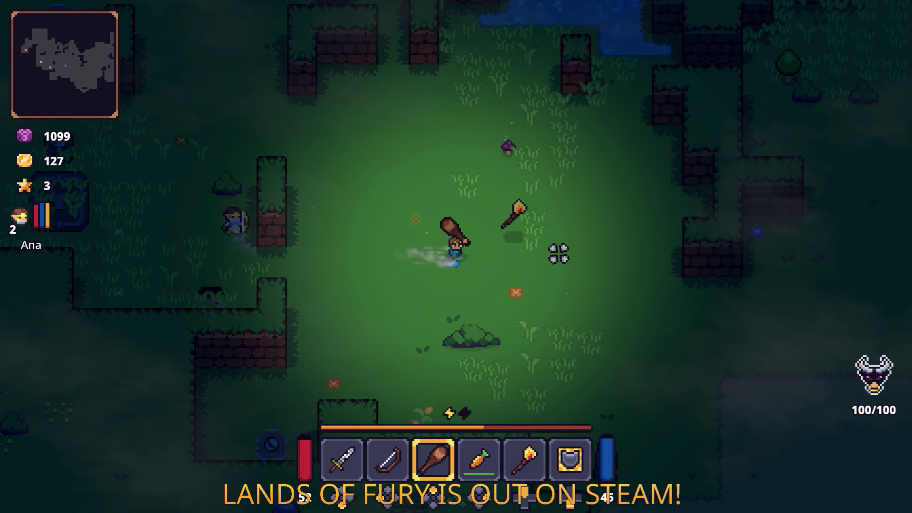
pyautogui.press('d')
pyautogui.press('s')
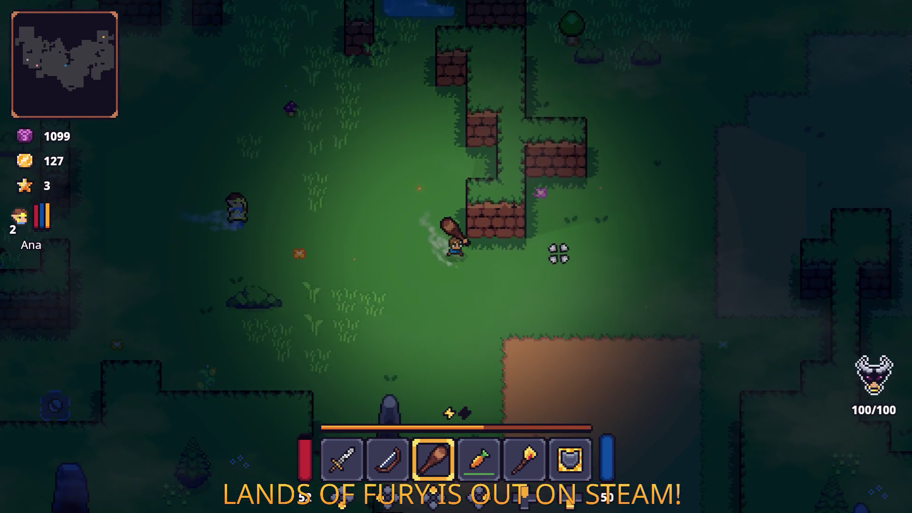
pyautogui.press('d')
pyautogui.press('s')
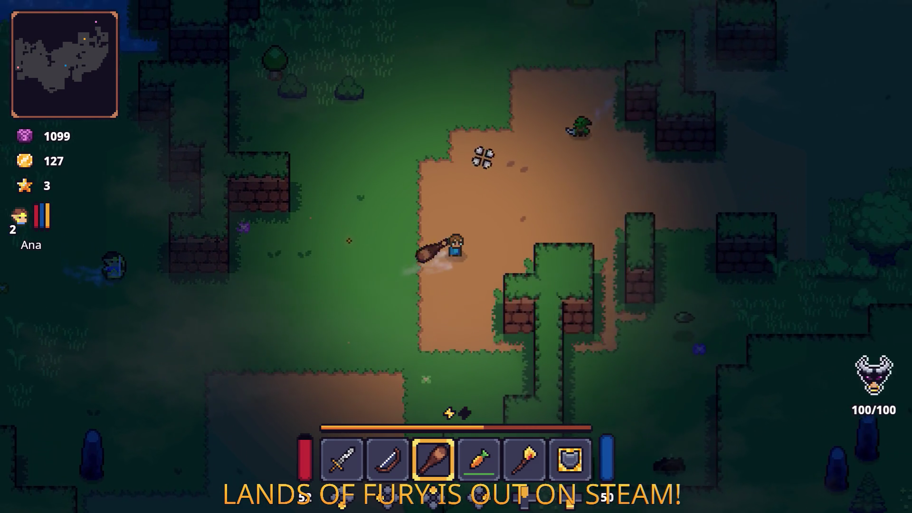
pyautogui.press('d')
# Step: Approach the nearby enemies and swing the club at them
pyautogui.press('w')
pyautogui.press('a')
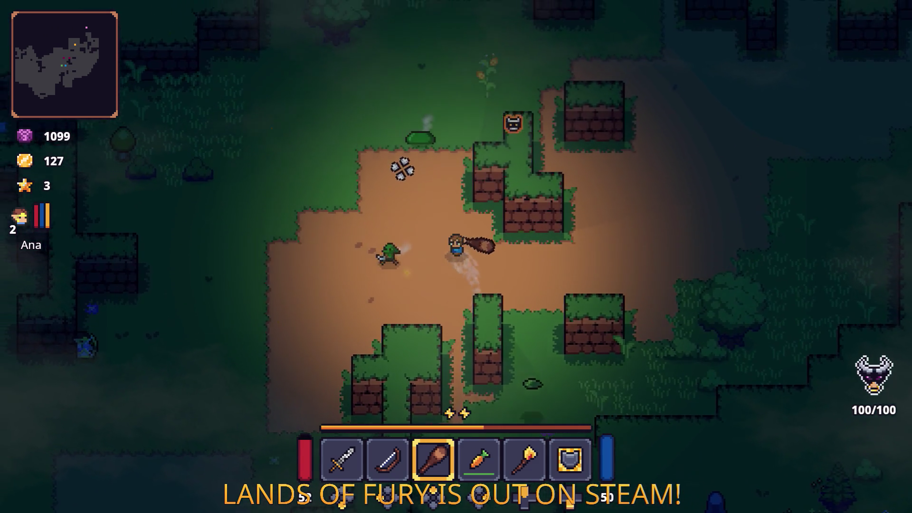
pyautogui.click(414, 164)
pyautogui.press('w')
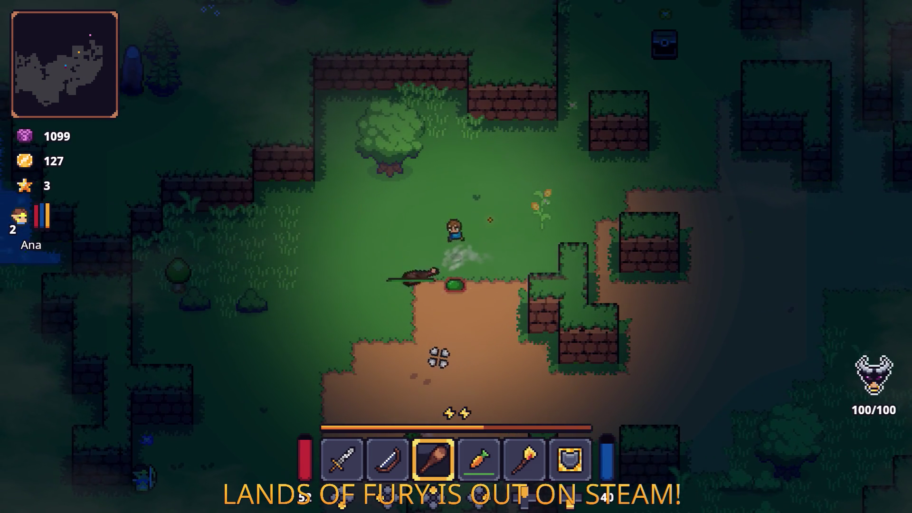
pyautogui.press('w')
pyautogui.press('d')
pyautogui.click(540, 193)
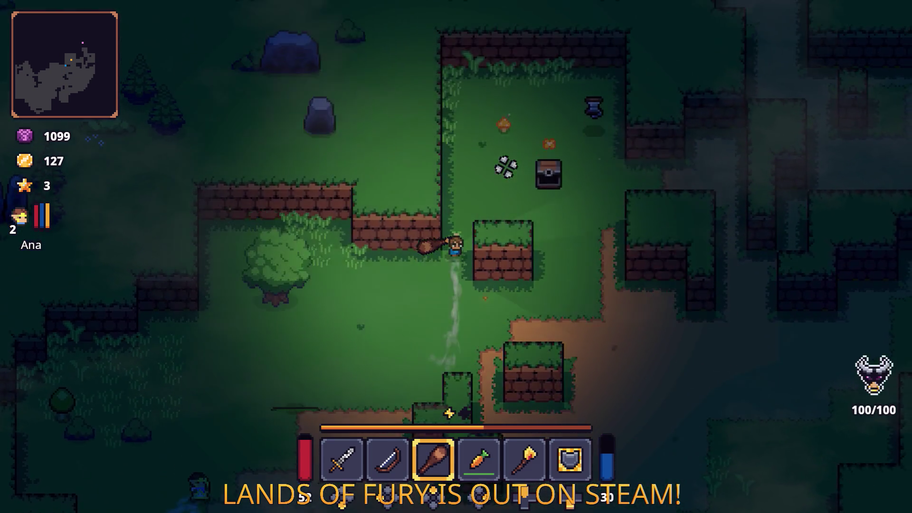
# Step: Run the hero up and right to the statue and swing the club at it
pyautogui.press('w')
pyautogui.press('d')
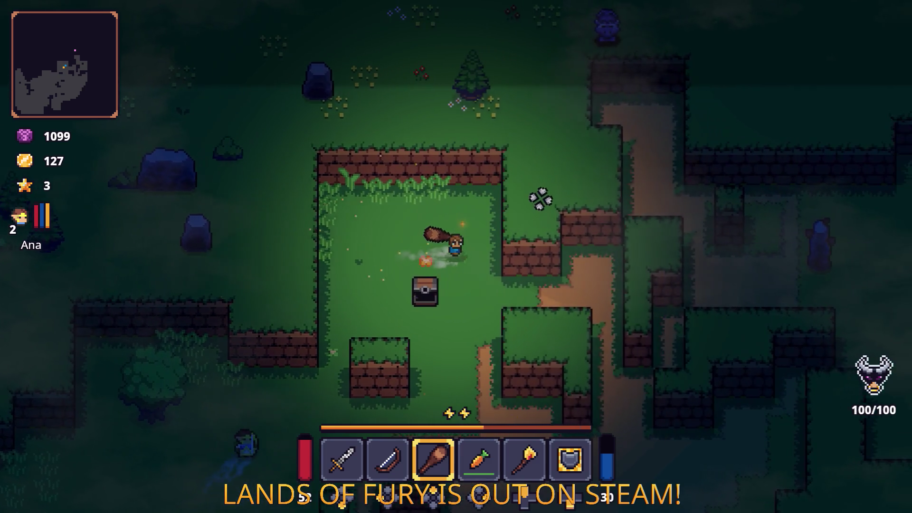
pyautogui.press('d')
pyautogui.press('s')
pyautogui.press('w')
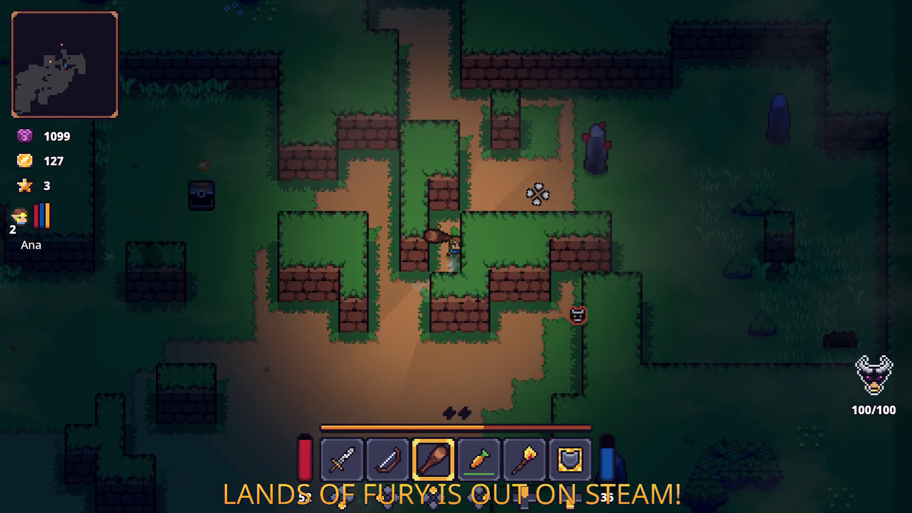
pyautogui.press('d')
pyautogui.press('w')
pyautogui.click(550, 198)
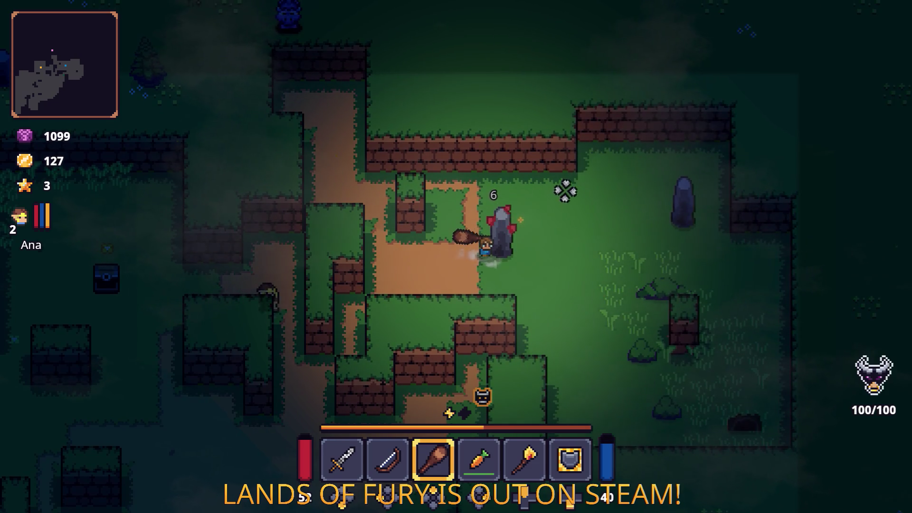
# Step: Club the nearby enemy twice, then dash past it
pyautogui.press('s')
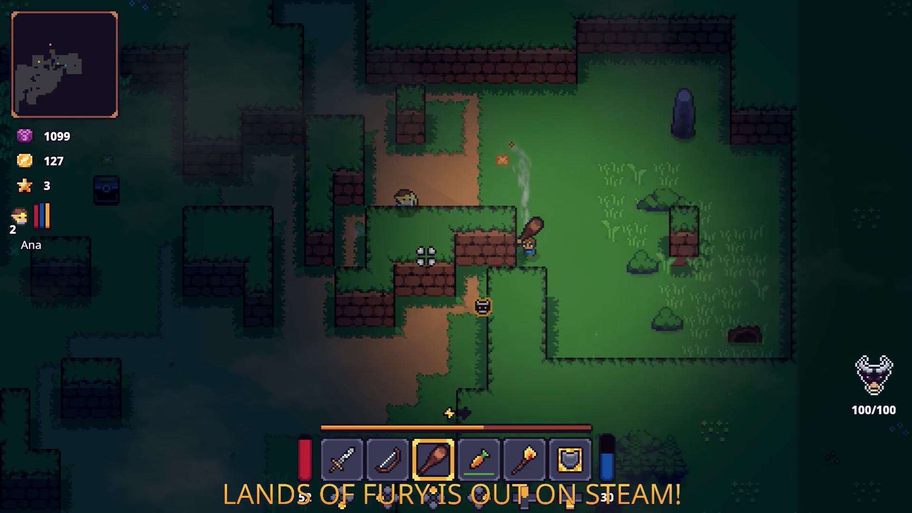
pyautogui.press('a')
pyautogui.click(547, 219)
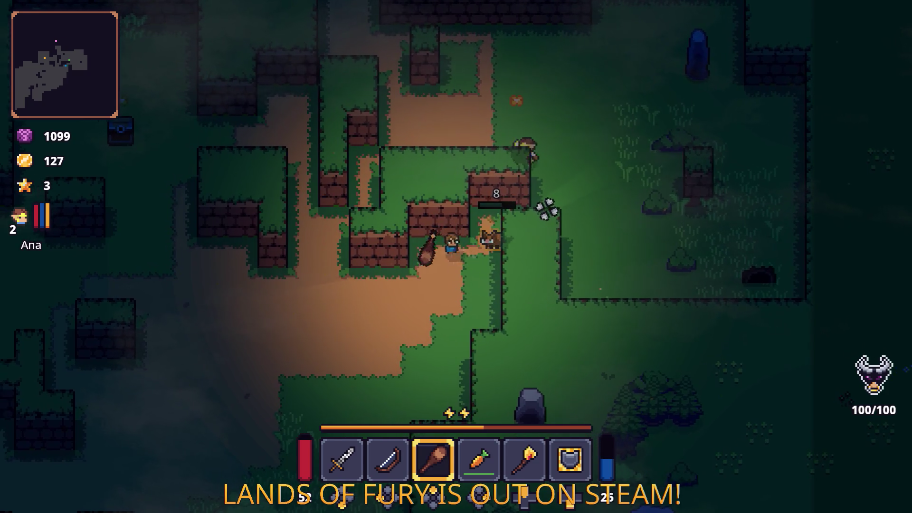
pyautogui.press('w')
pyautogui.click(562, 177)
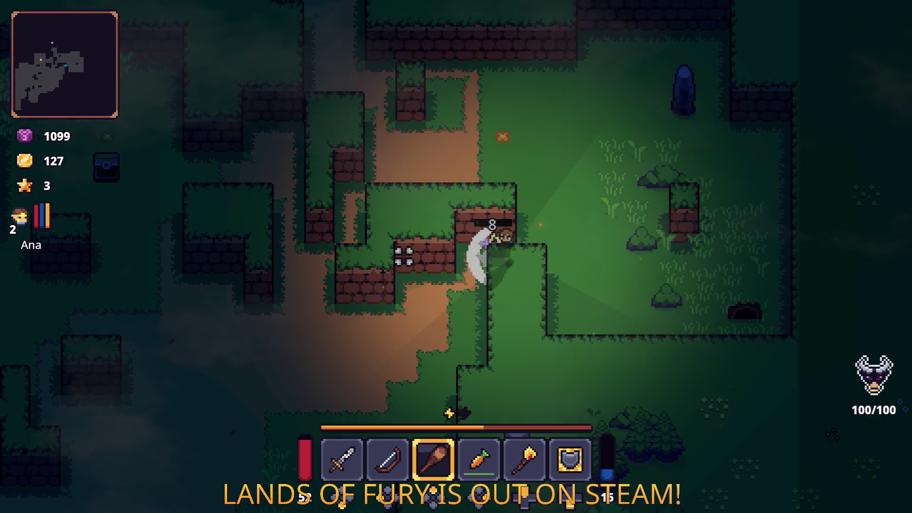
pyautogui.press('space')
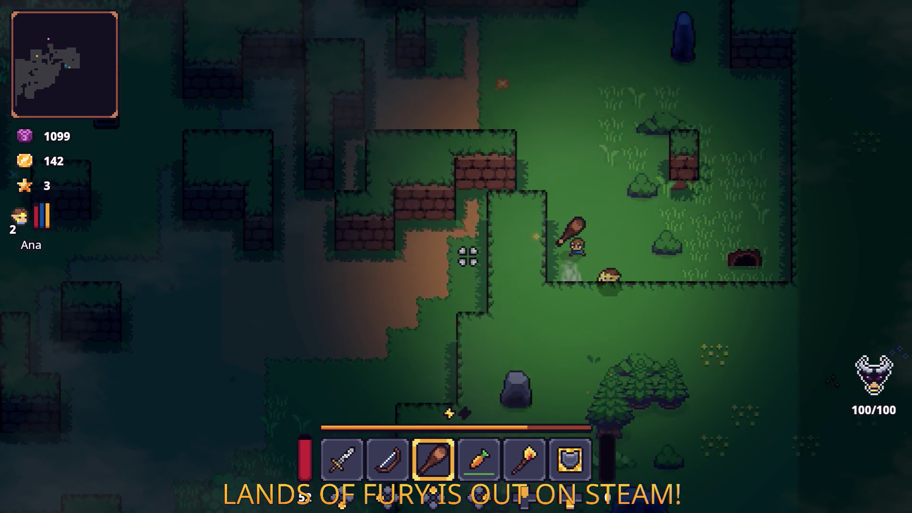
# Step: Cross the dirt clearing onto the grass and club a forest tree for resources
pyautogui.press('w')
pyautogui.press('a')
pyautogui.press('s')
pyautogui.press('a')
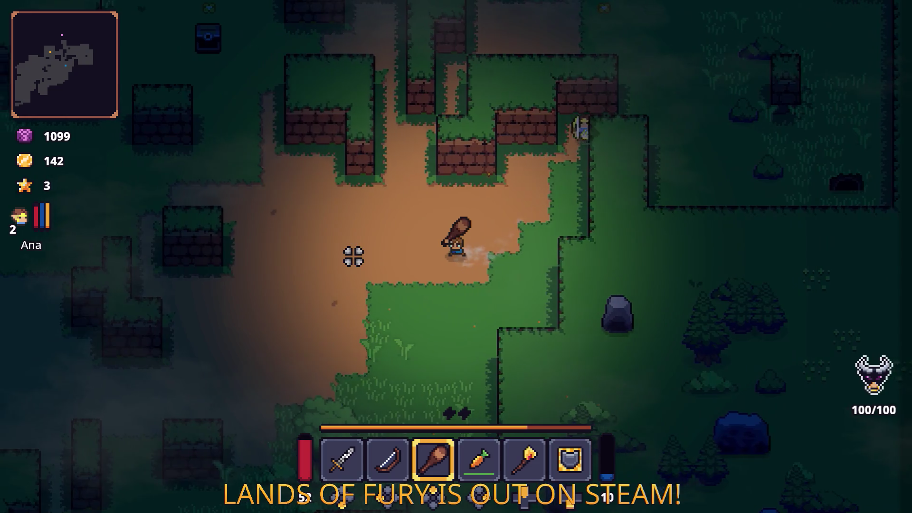
pyautogui.press('a')
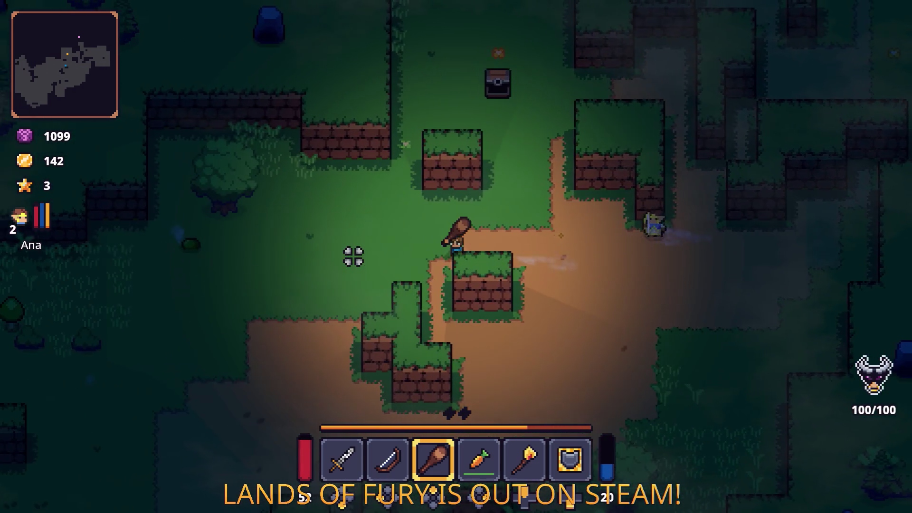
pyautogui.press('a')
pyautogui.click(397, 169)
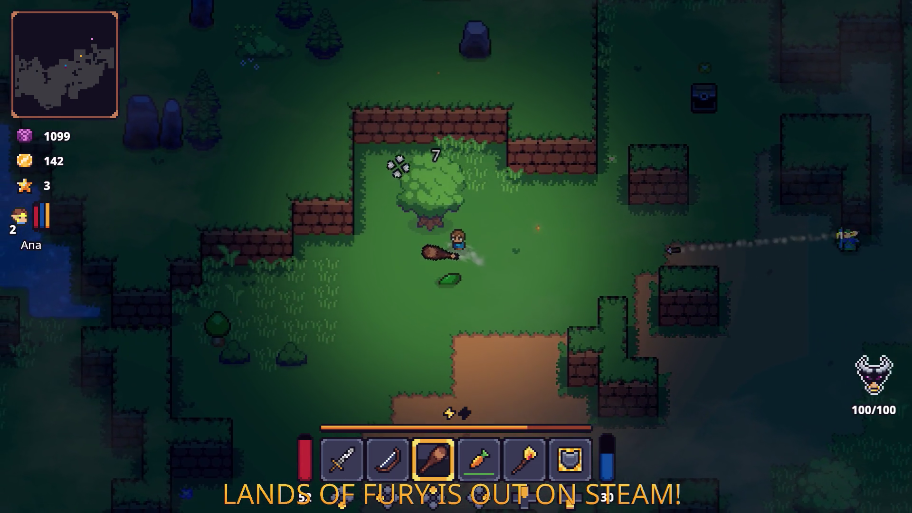
# Step: Move to another tree and club it, then swing at the plants near the pond
pyautogui.press('s')
pyautogui.press('a')
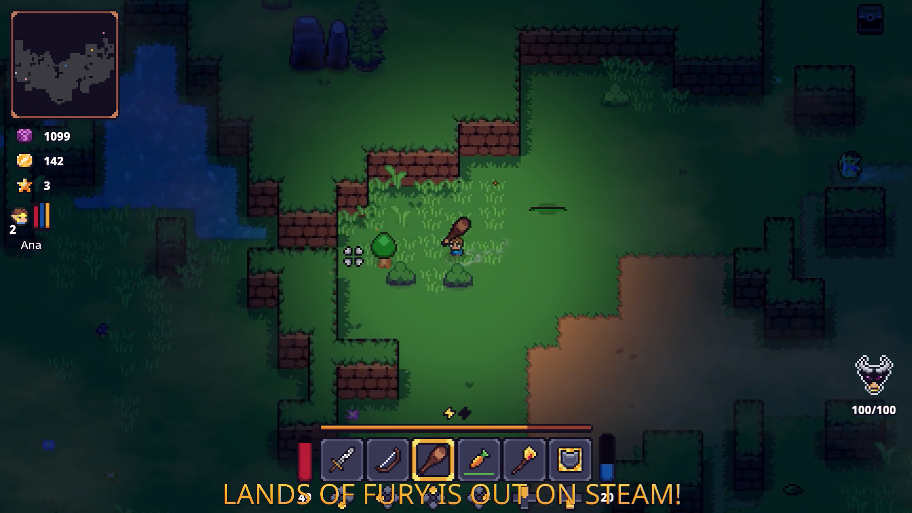
pyautogui.click(353, 255)
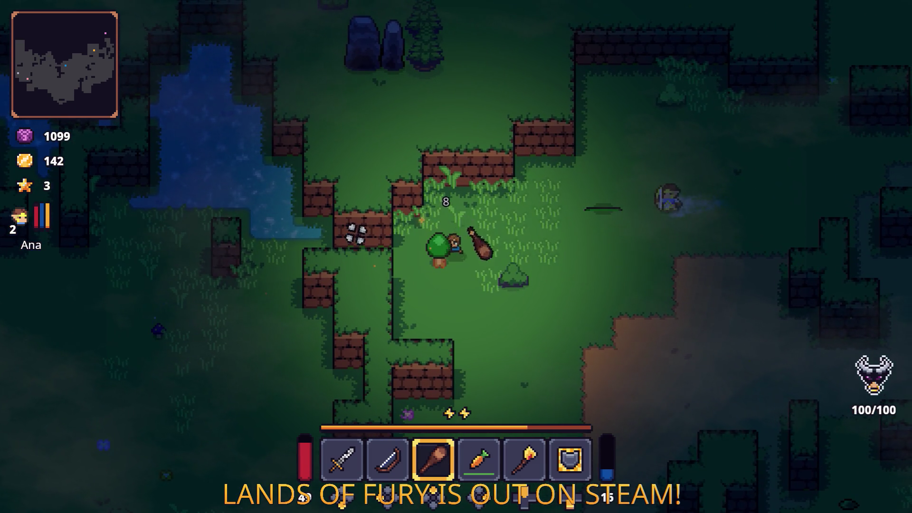
pyautogui.press('w')
pyautogui.press('a')
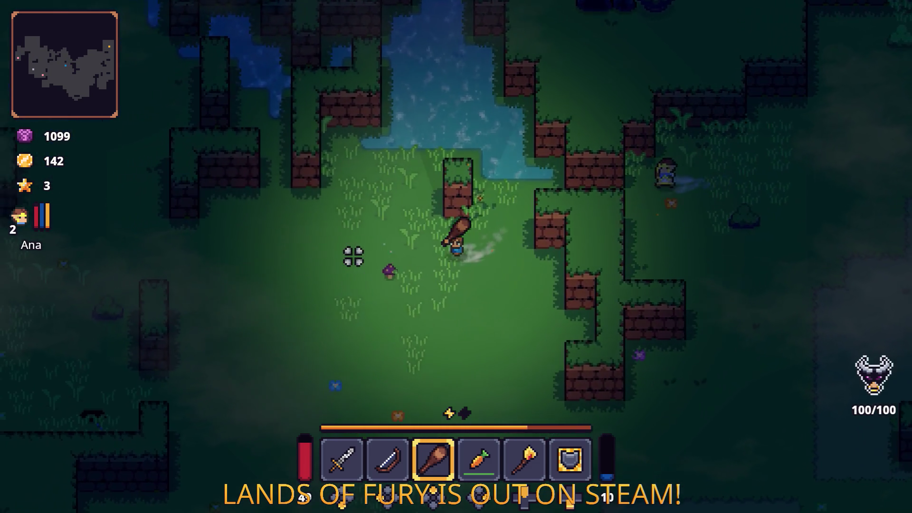
pyautogui.press('s')
pyautogui.press('a')
pyautogui.click(353, 256)
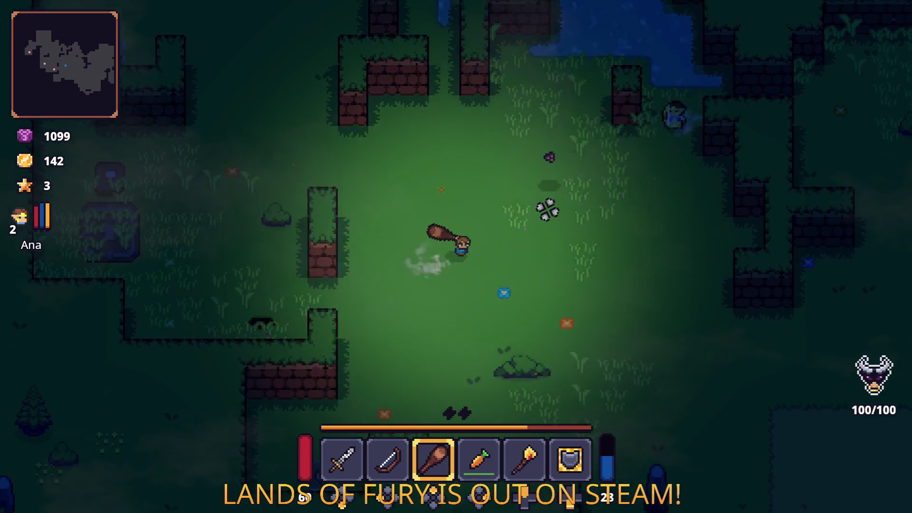
# Step: Walk down away from the spore, then open and close the inventory
pyautogui.press('s')
pyautogui.press('a')
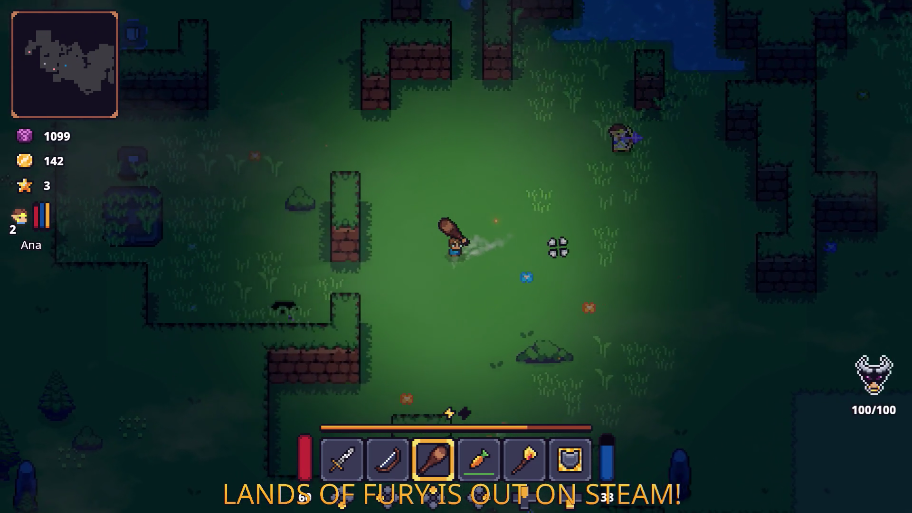
pyautogui.press('s')
pyautogui.press('i')
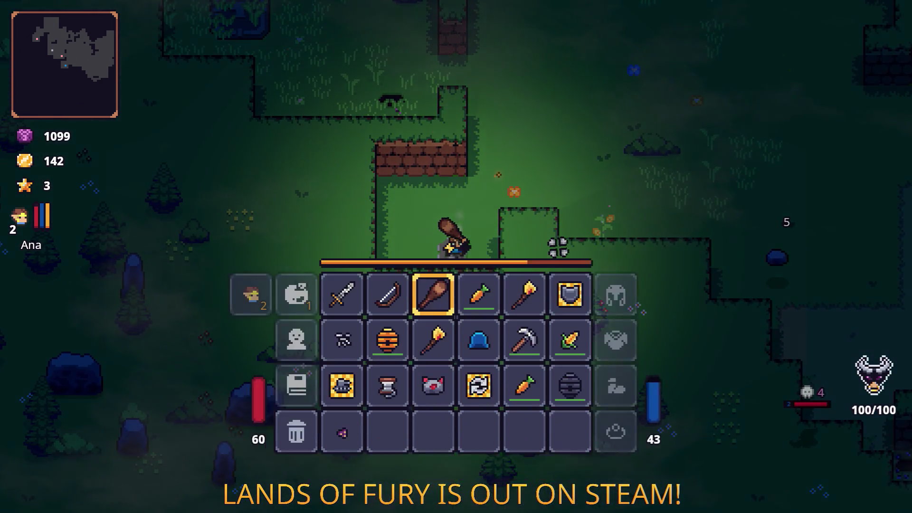
pyautogui.press('i')
# Step: Walk onto the dirt clearing to the merchant Snip and talk to him
pyautogui.press('w')
pyautogui.press('d')
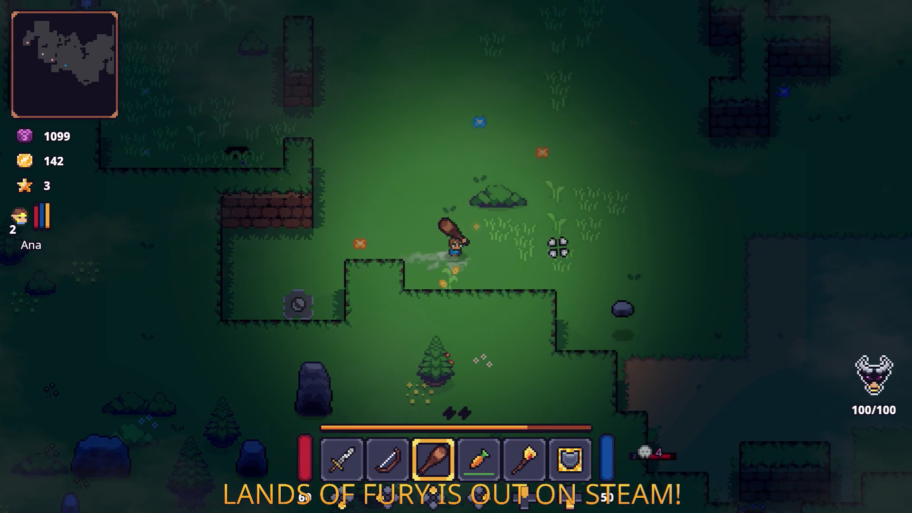
pyautogui.press('s')
pyautogui.press('d')
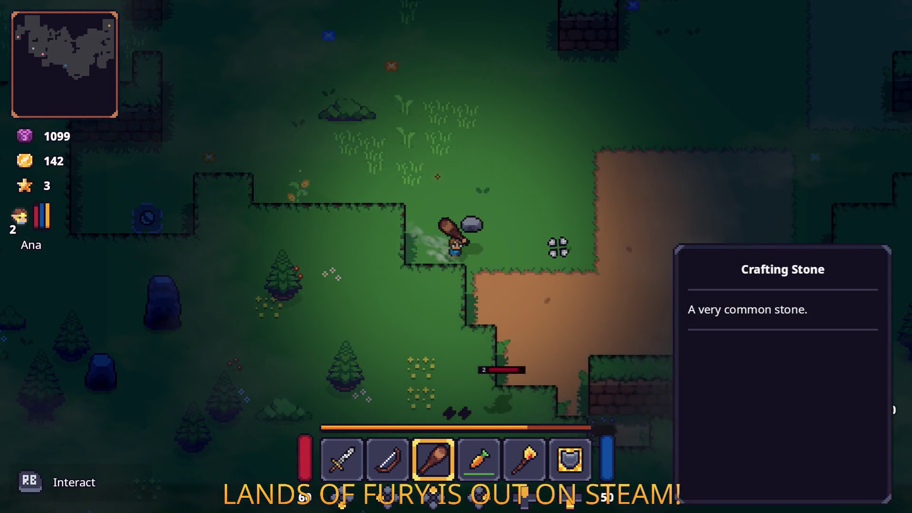
pyautogui.press('s')
pyautogui.press('e')
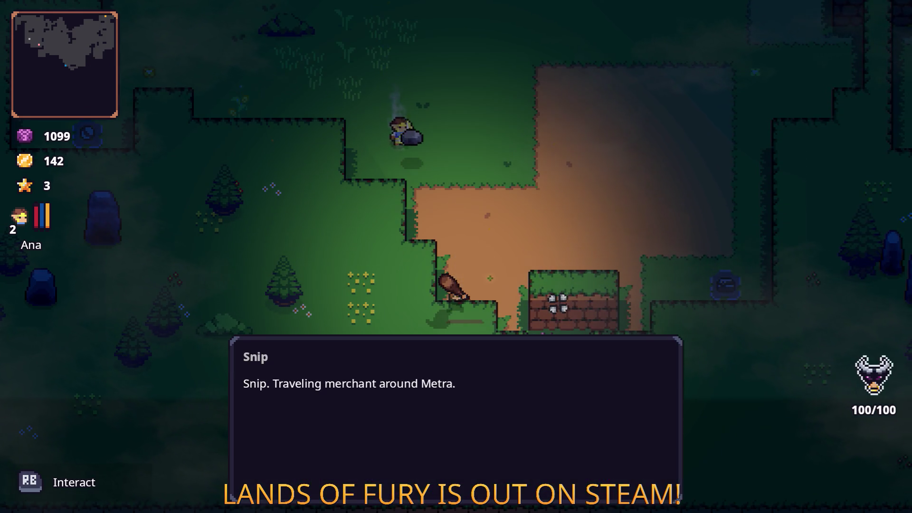
pyautogui.press('e')
# Step: Browse Snip's shop items, including the Book of Movement Speed, then cancel the trade
pyautogui.press('w')
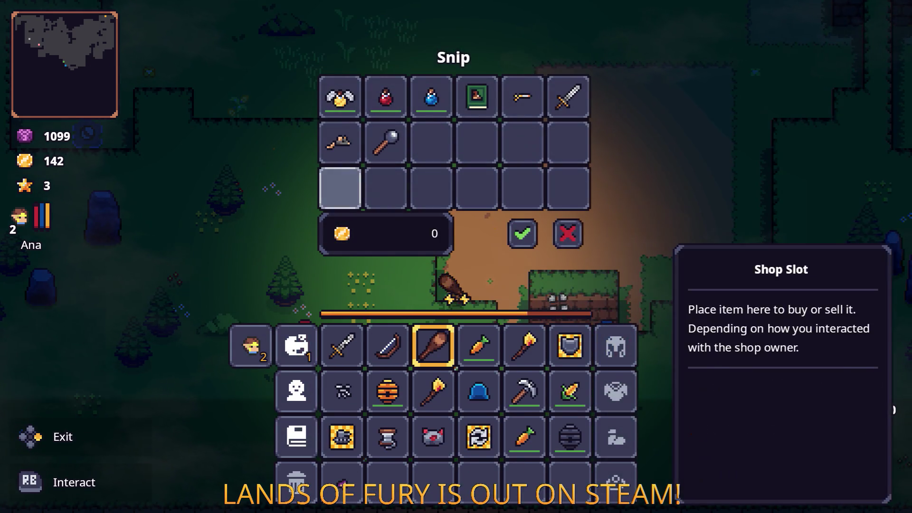
pyautogui.press('w')
pyautogui.press('w')
pyautogui.press('d')
pyautogui.press('d')
pyautogui.press('d')
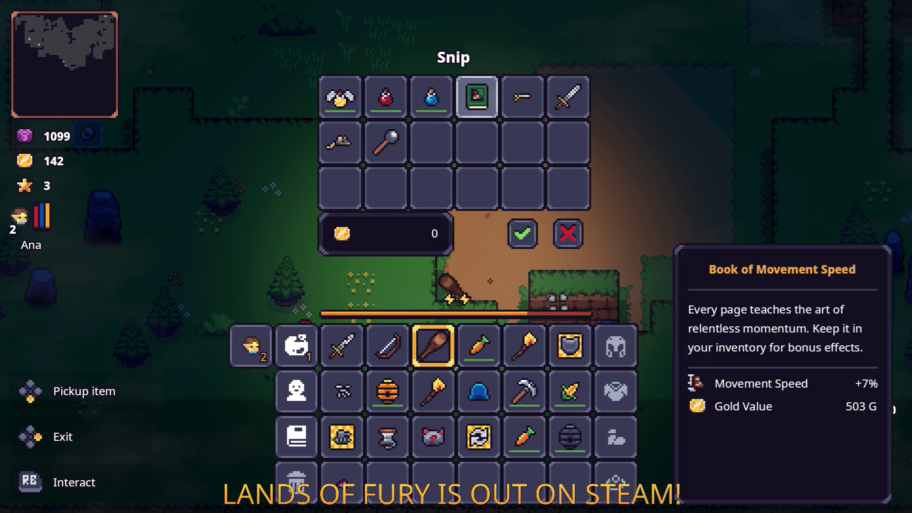
pyautogui.press('a')
pyautogui.press('d')
pyautogui.press('a')
pyautogui.press('a')
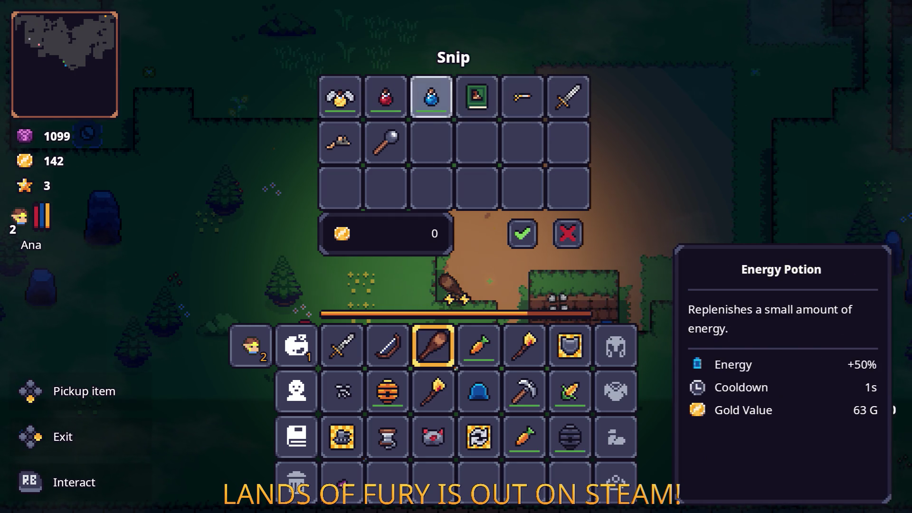
pyautogui.press('d')
pyautogui.press('d')
pyautogui.press('s')
pyautogui.press('s')
pyautogui.press('s')
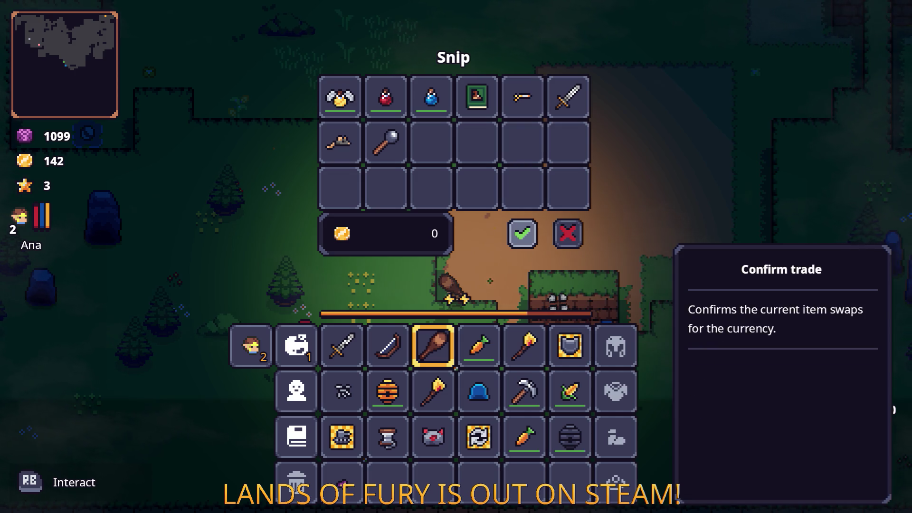
pyautogui.press('d')
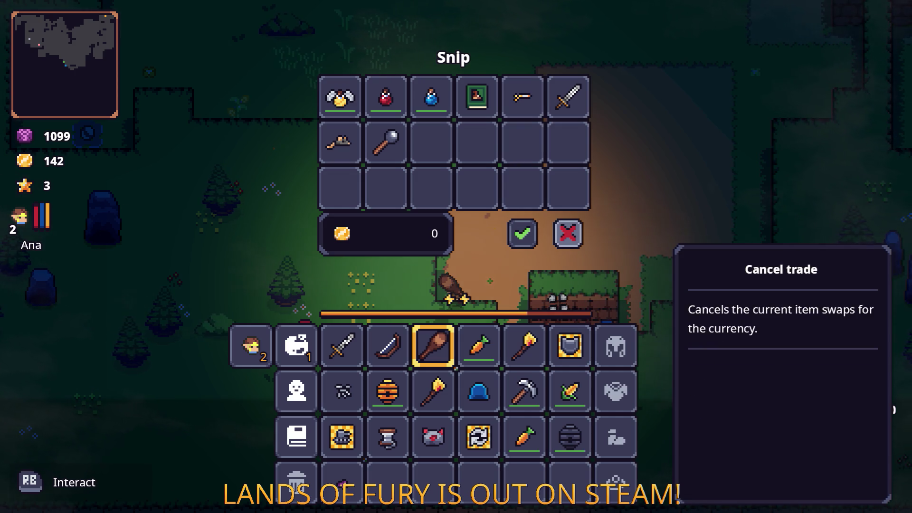
pyautogui.press('Return')
# Step: Walk the hero up and left toward the shrine
pyautogui.press('w')
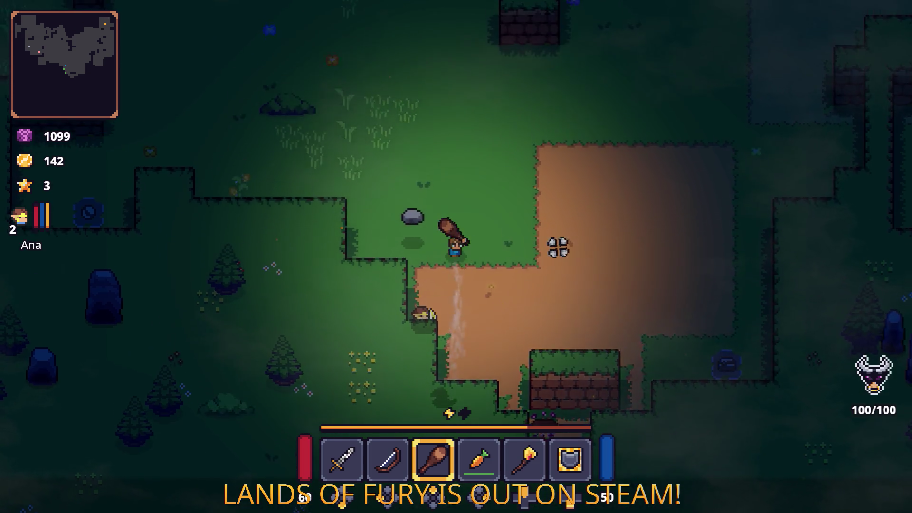
pyautogui.press('a')
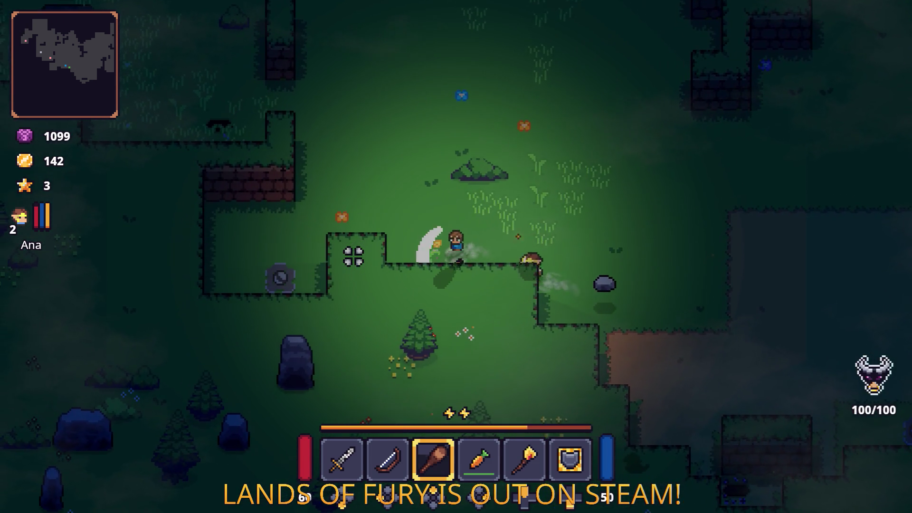
pyautogui.press('w')
pyautogui.press('a')
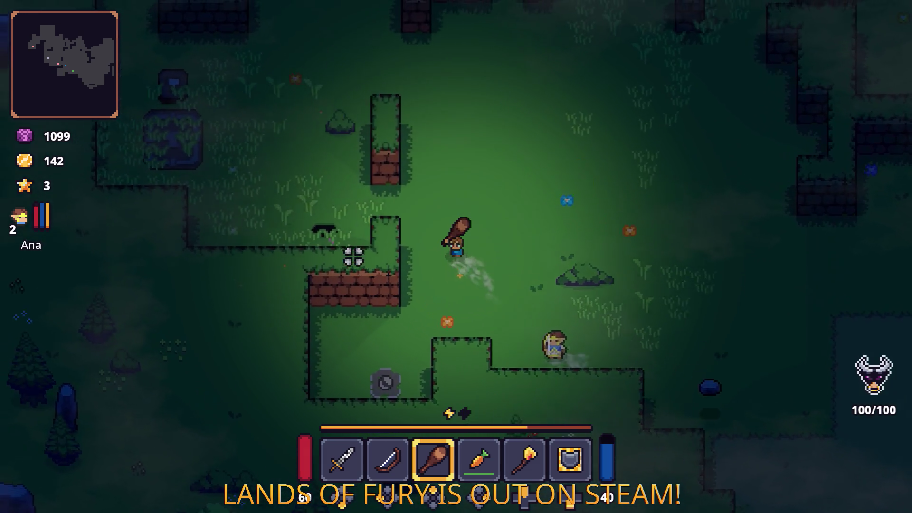
pyautogui.press('w')
pyautogui.press('a')
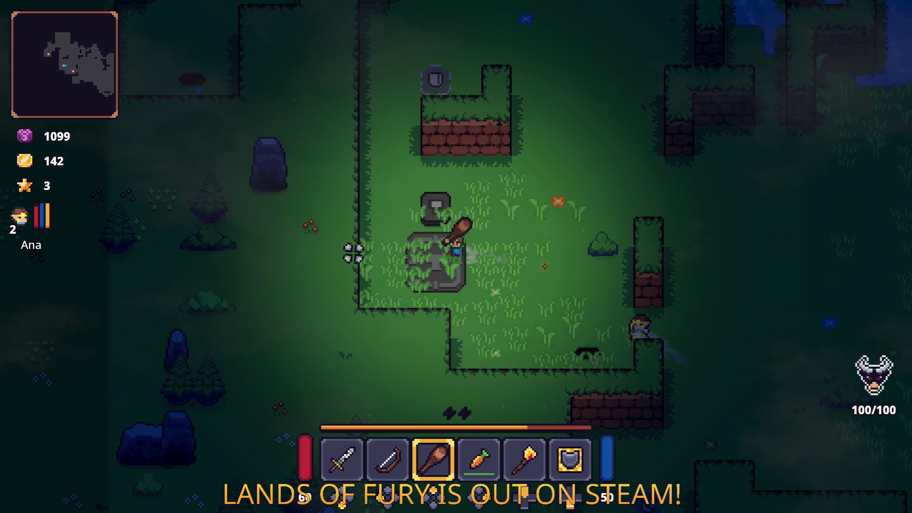
pyautogui.press('d')
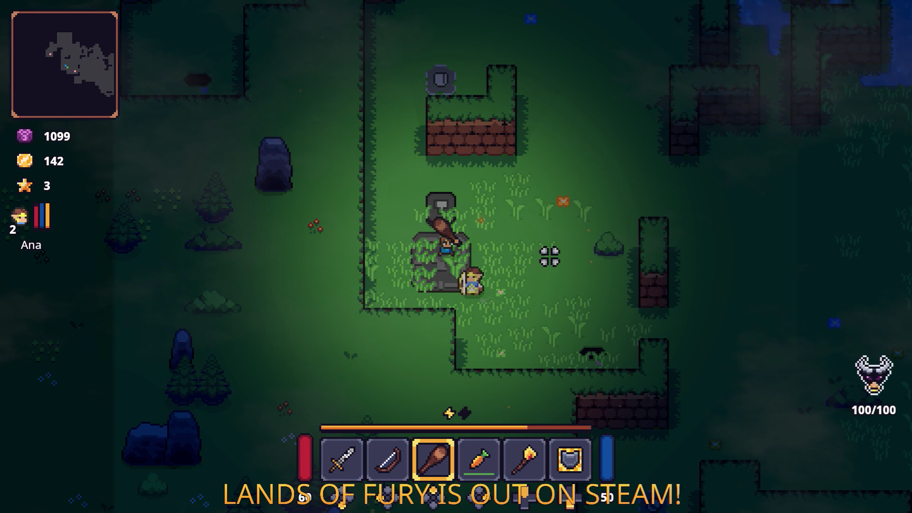
# Step: Quit to desktop from the Pause menu and switch to Visual Studio Code
pyautogui.press('Escape')
pyautogui.press('Down')
pyautogui.press('Down')
pyautogui.press('Down')
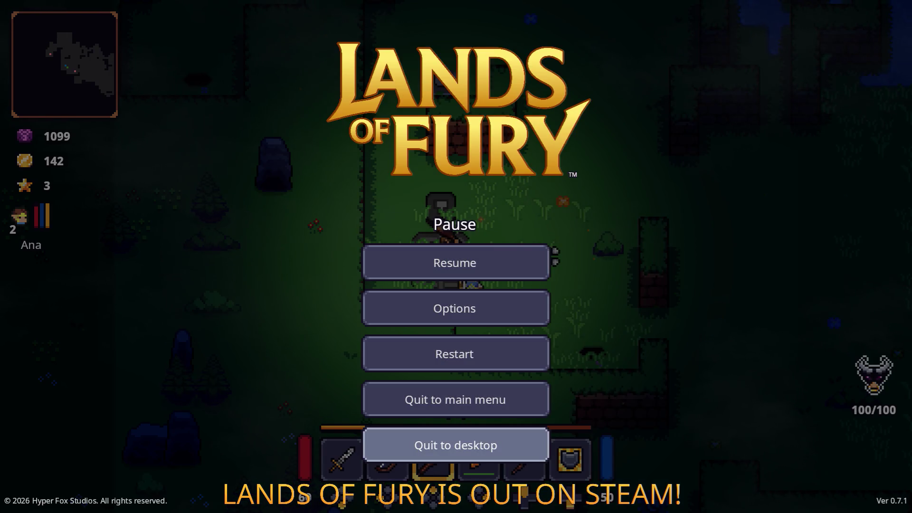
pyautogui.press('Return')
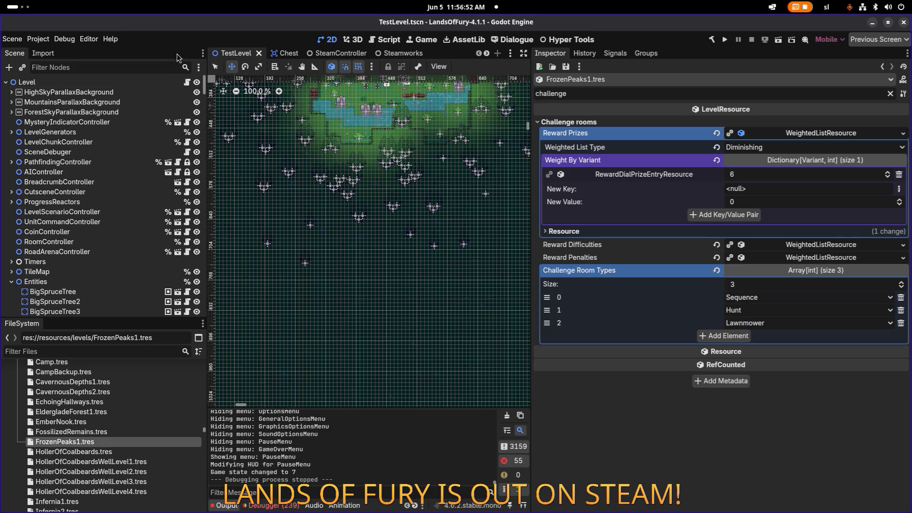
pyautogui.hotkey('alt', 'Tab')
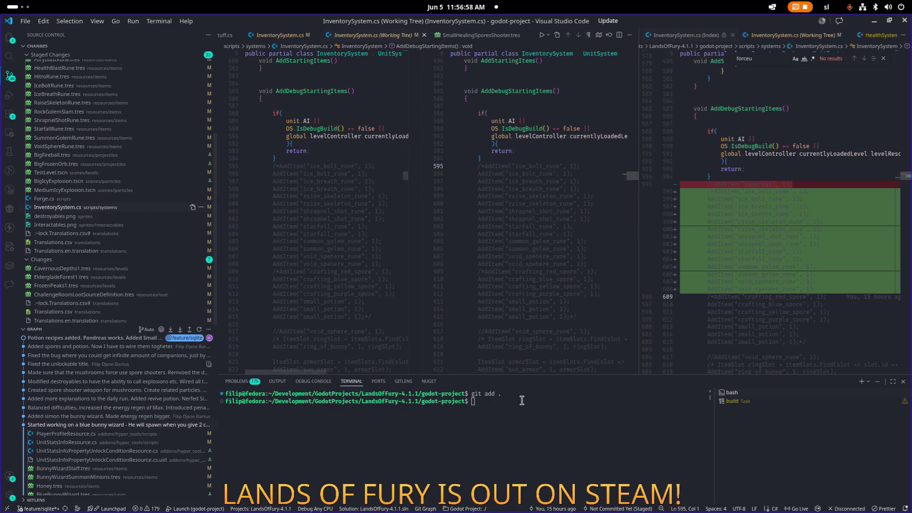
# Step: Stage all changes with 'git add .' and start a commit message about rune levelling and rescaling
pyautogui.write('.')
pyautogui.press('Return')
pyautogui.write('git commit -m "')
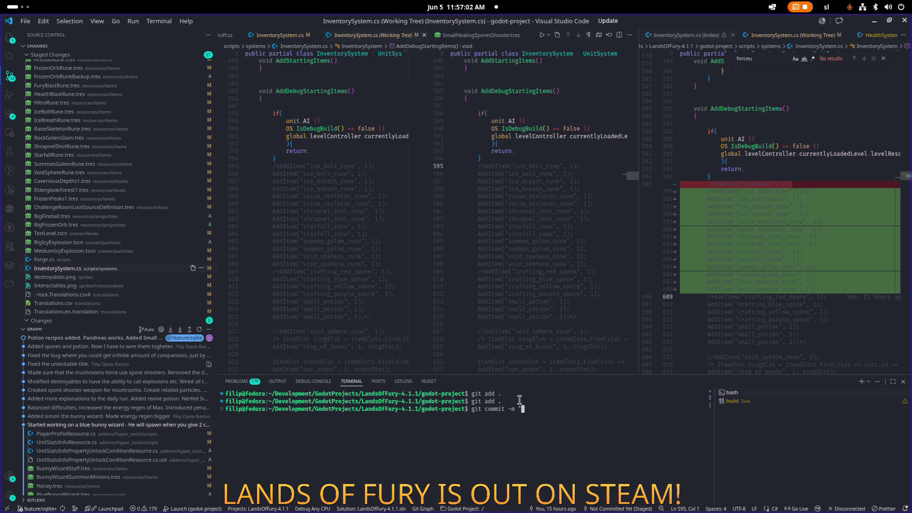
pyautogui.write('Added ability to level')
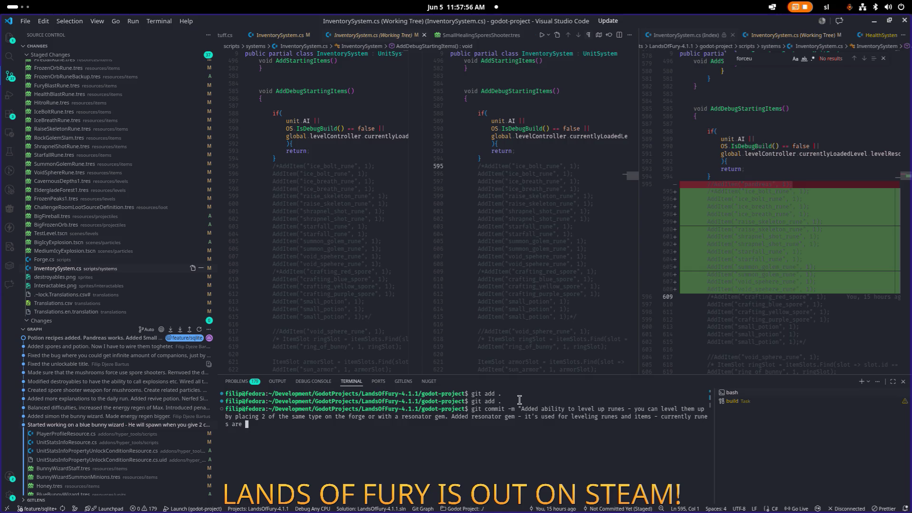
pyautogui.write('Made ')
pyautogui.write('2 levels of every rune type and rescaled them a bit')
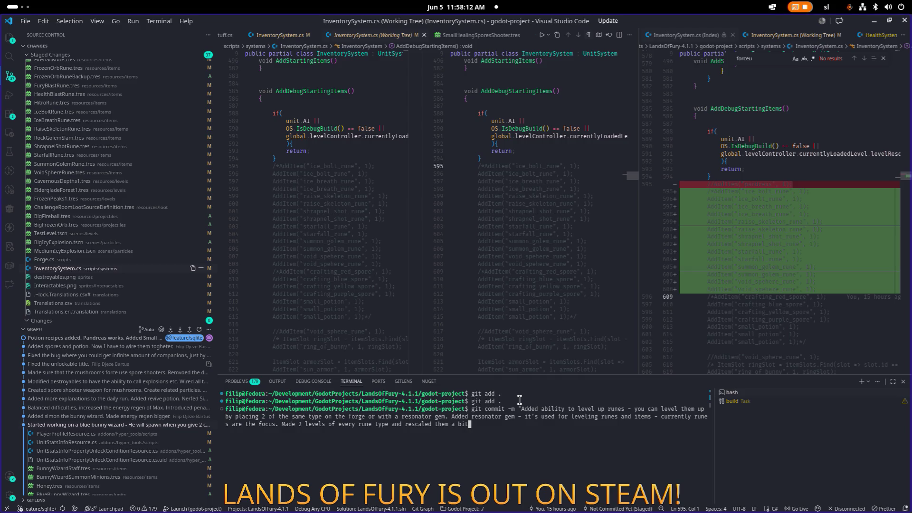
# Step: Insert 'HUGE - ' before 'Made' and end the sentence with a period
pyautogui.press('Left')
pyautogui.press('Left')
pyautogui.press('Left')
pyautogui.press('Left')
pyautogui.press('Left')
pyautogui.press('Left')
pyautogui.write('HUGE-')
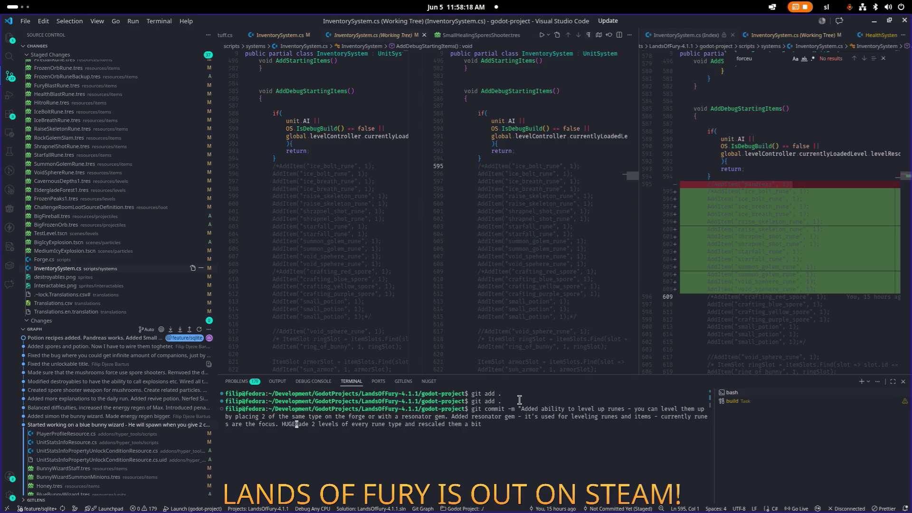
pyautogui.press('BackSpace')
pyautogui.write('-')
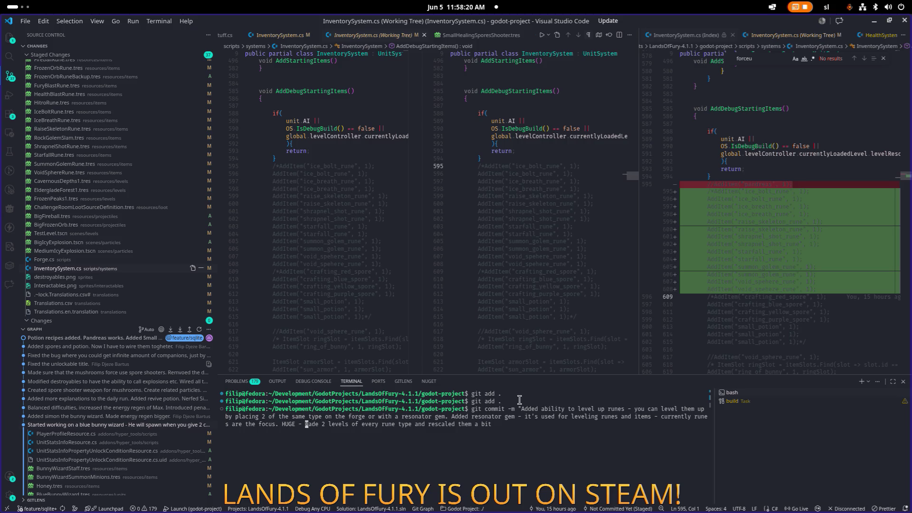
pyautogui.press('End')
pyautogui.write('.')
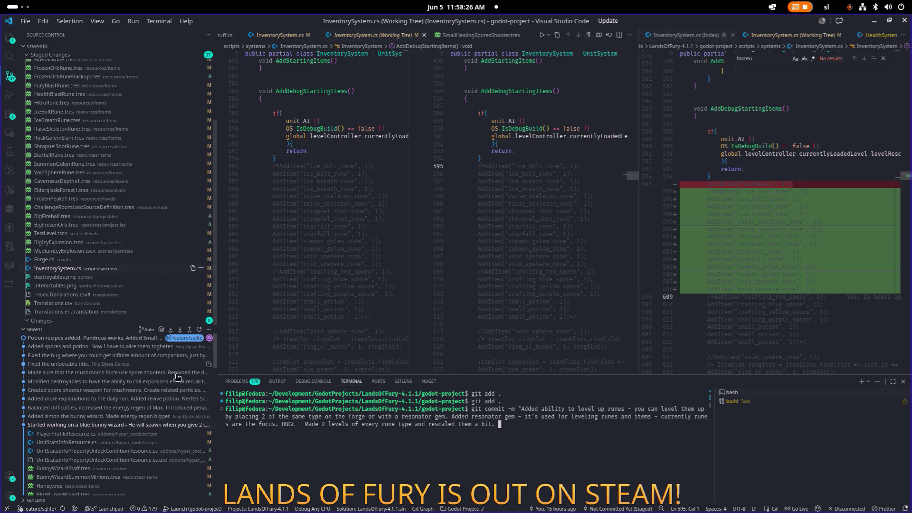
pyautogui.scroll(-2, 103, 351)
# Step: Append 'Removed the gold reward from the challenge room.' to the commit message
pyautogui.scroll(2, 103, 351)
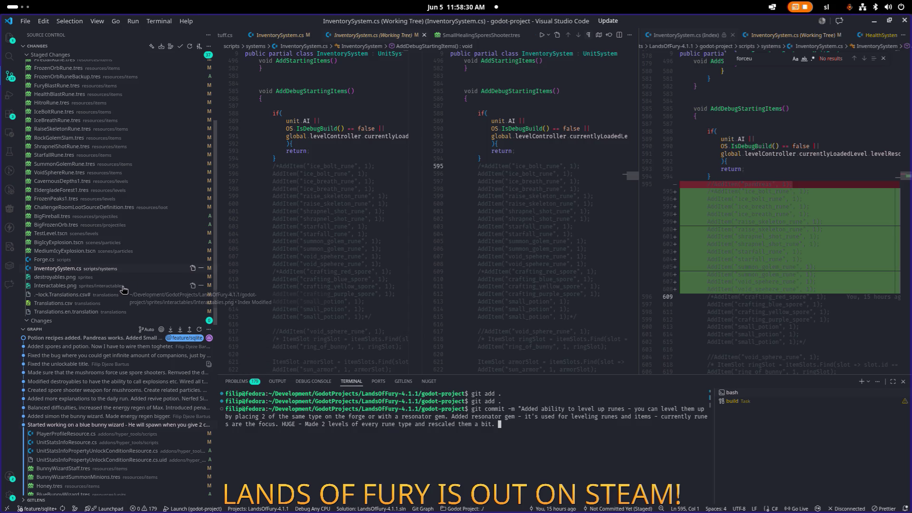
pyautogui.scroll(5, 118, 275)
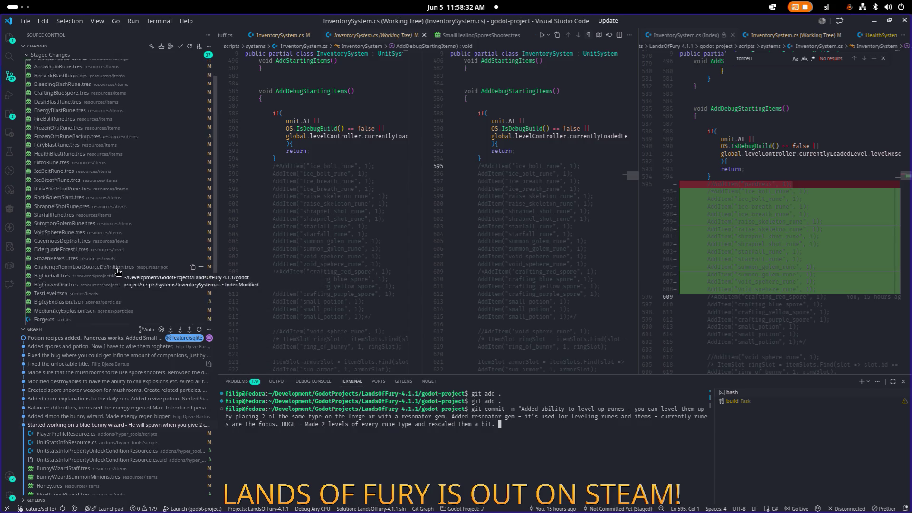
pyautogui.scroll(-1, 118, 272)
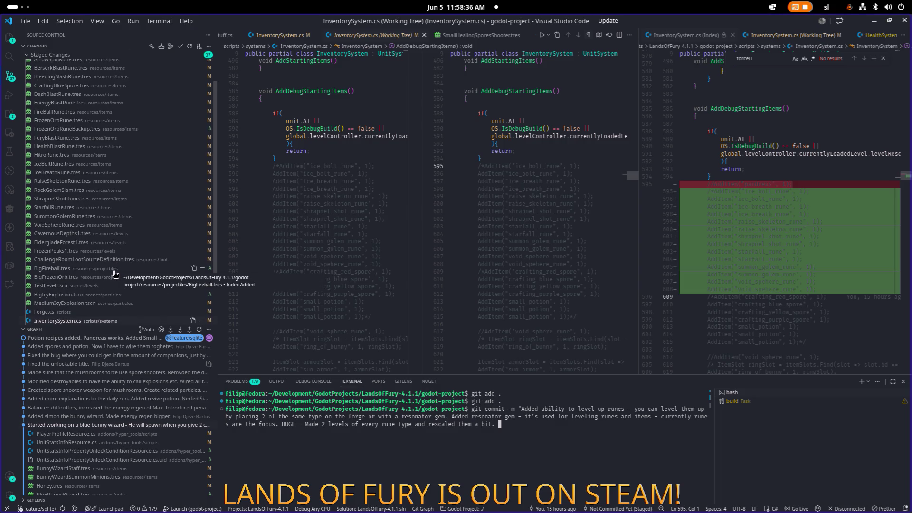
pyautogui.scroll(-2, 114, 274)
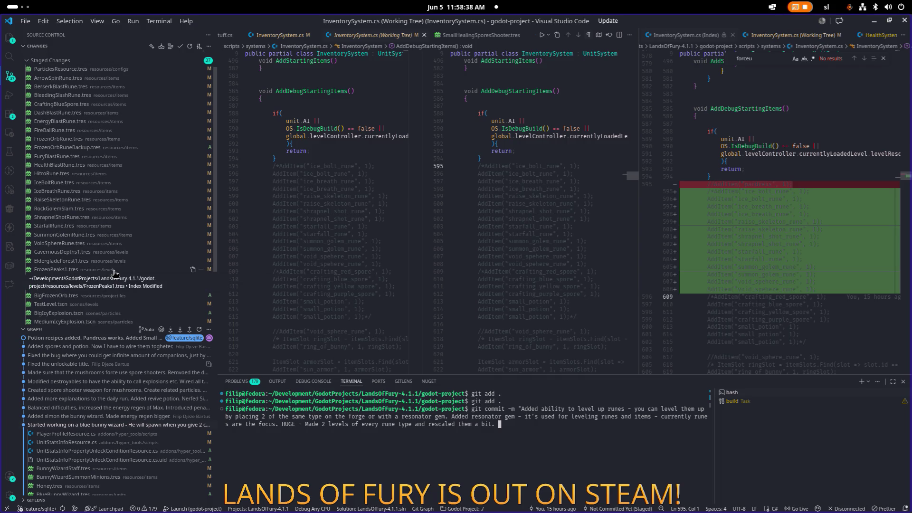
pyautogui.scroll(-3, 115, 274)
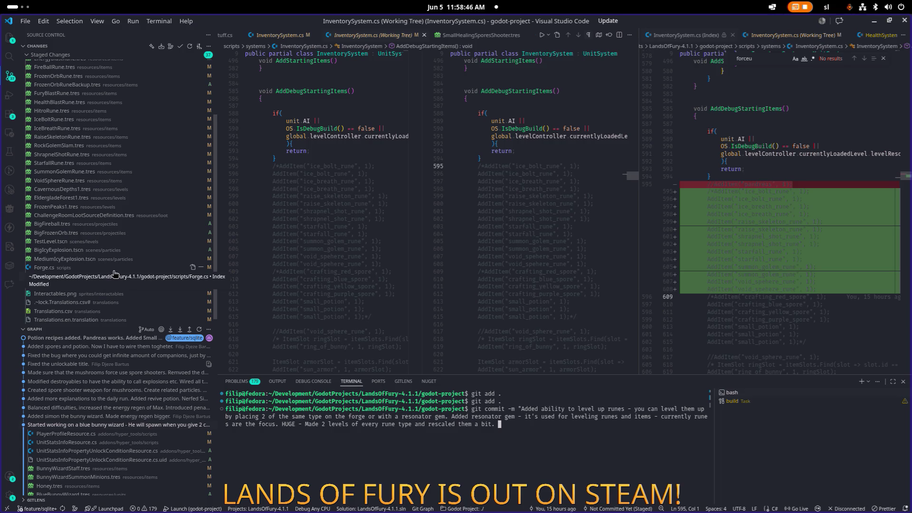
pyautogui.write('Removed the gold reward from the ')
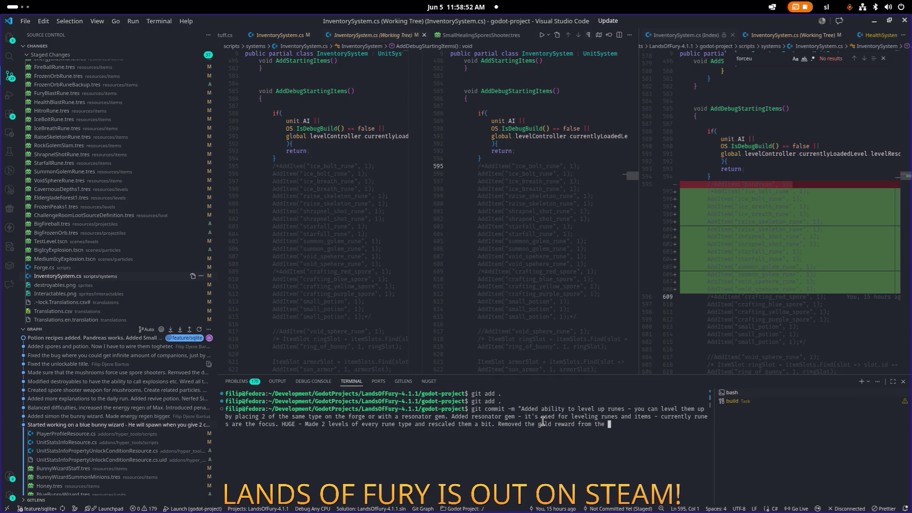
pyautogui.write('challenge ')
pyautogui.write('room.')
# Step: Close the message's quote and run the commit
pyautogui.scroll(2, 161, 209)
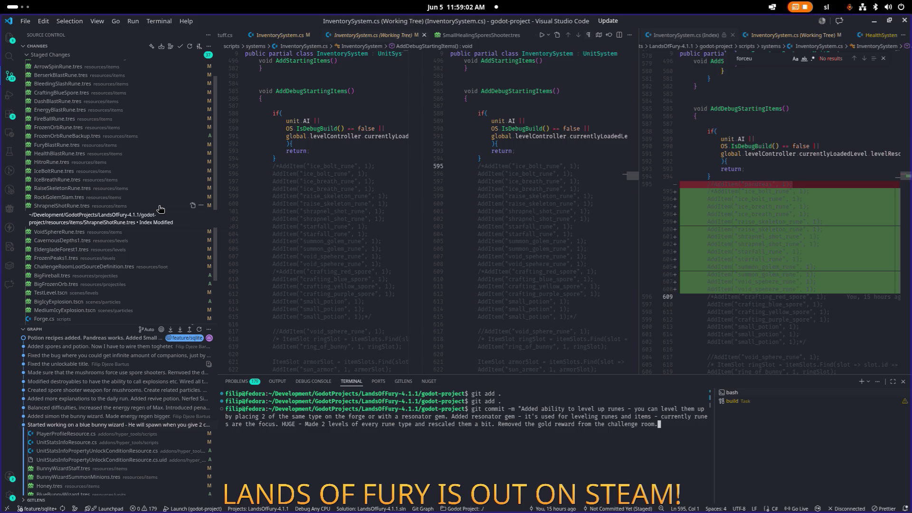
pyautogui.scroll(1, 160, 209)
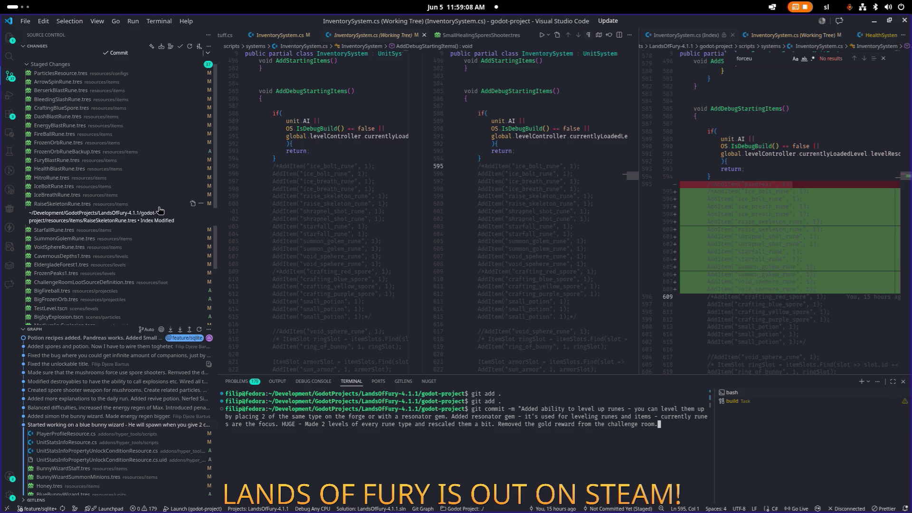
pyautogui.scroll(-1, 160, 210)
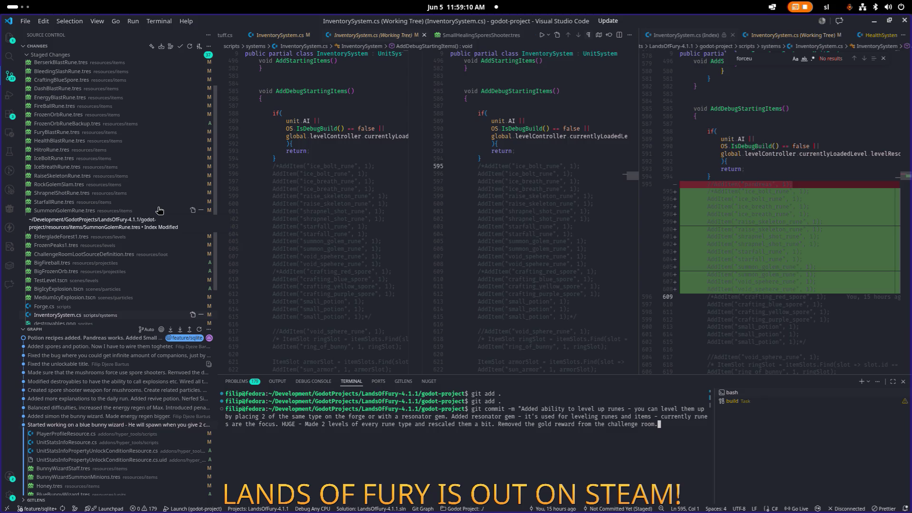
pyautogui.scroll(-1, 160, 210)
pyautogui.scroll(-1, 160, 210)
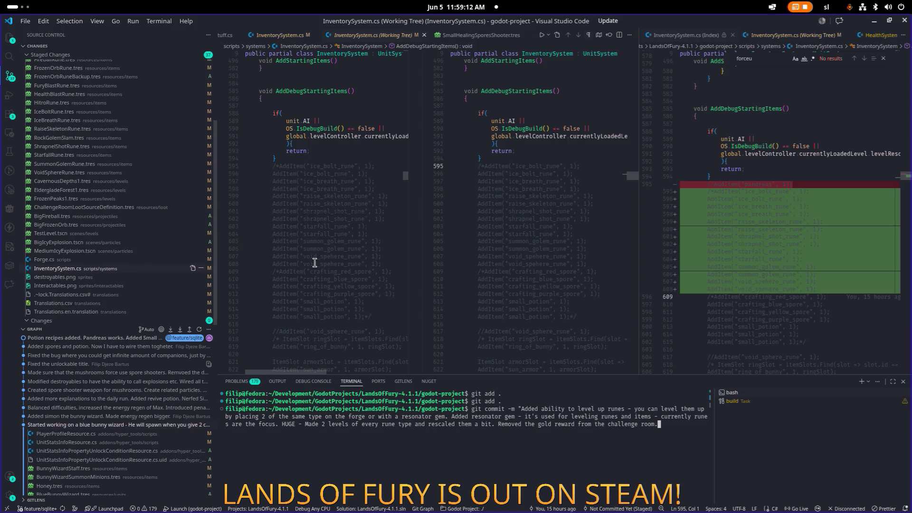
pyautogui.write('"')
pyautogui.press('Return')
# Step: Push the new commit to the remote with git push
pyautogui.write('git push')
pyautogui.press('Return')
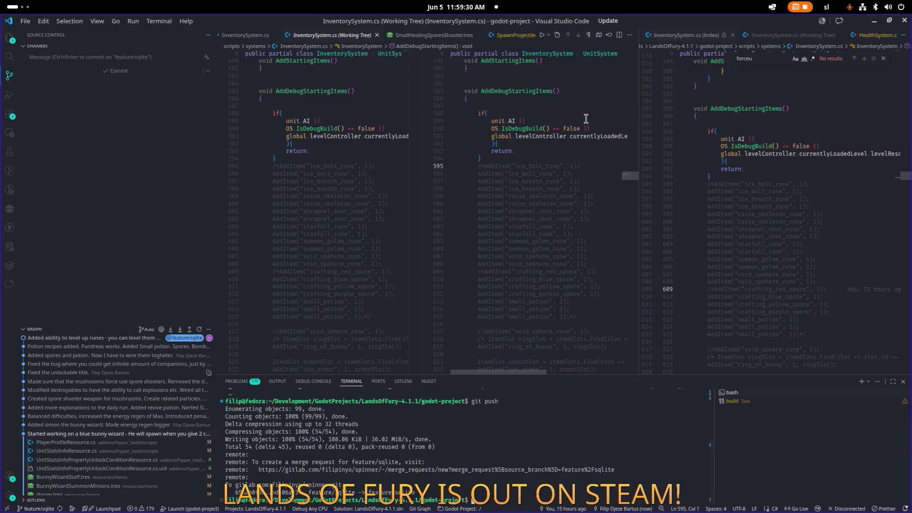
pyautogui.hotkey('alt', 'Tab')
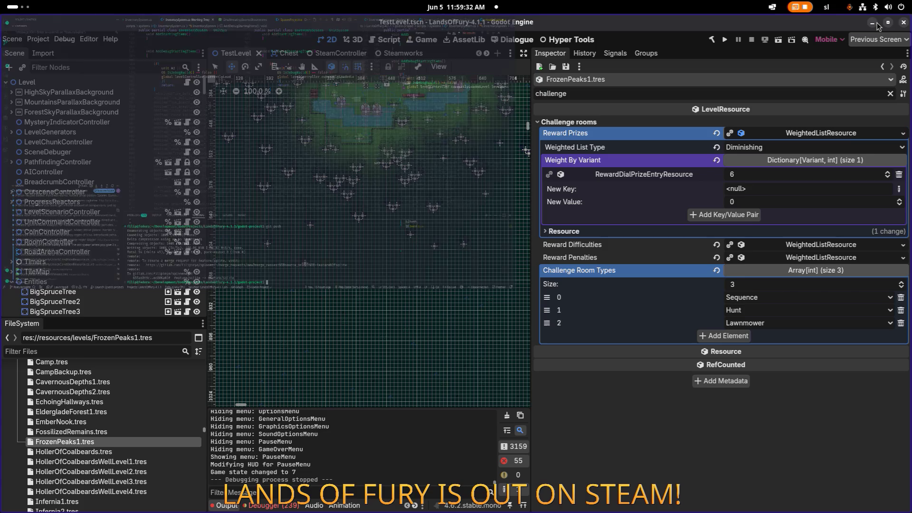
# Step: Change the Version setting from 0.7.1 to 0.7.2 in Project Settings and save with Ctrl+S
pyautogui.click(46, 42)
pyautogui.click(53, 50)
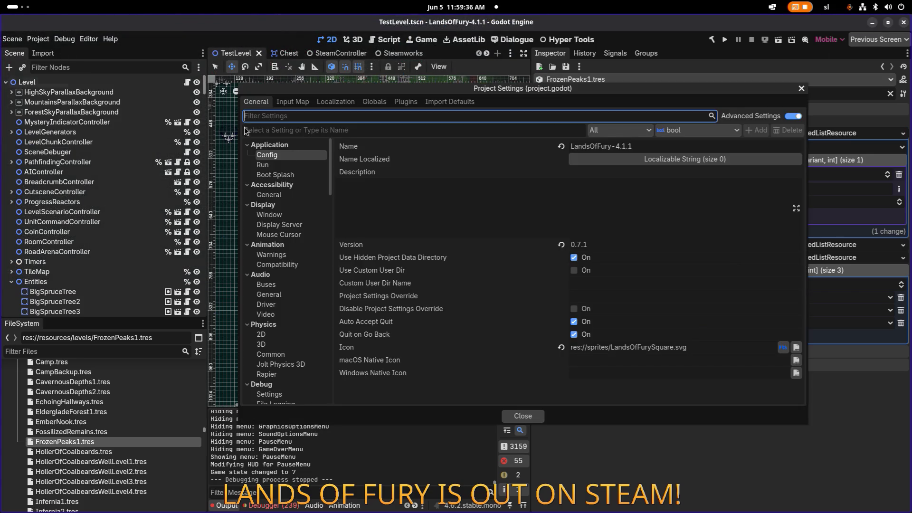
pyautogui.click(616, 245)
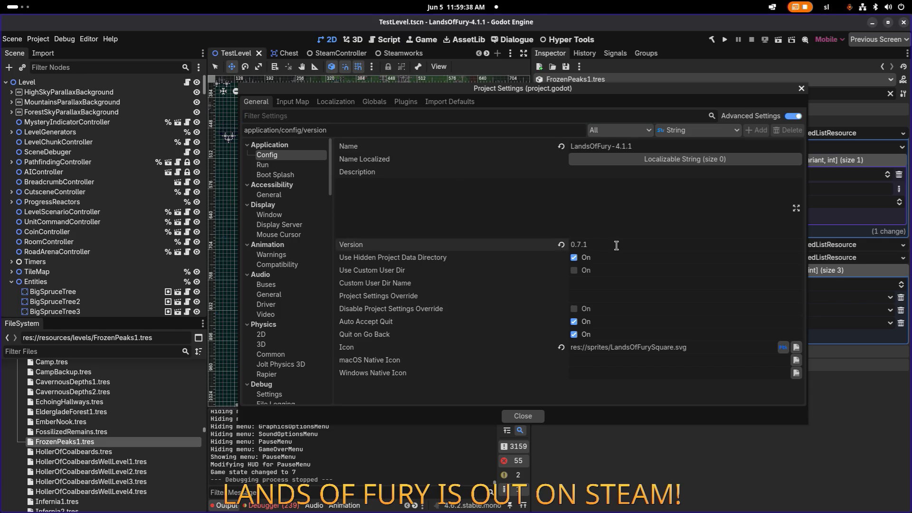
pyautogui.press('BackSpace')
pyautogui.write('2')
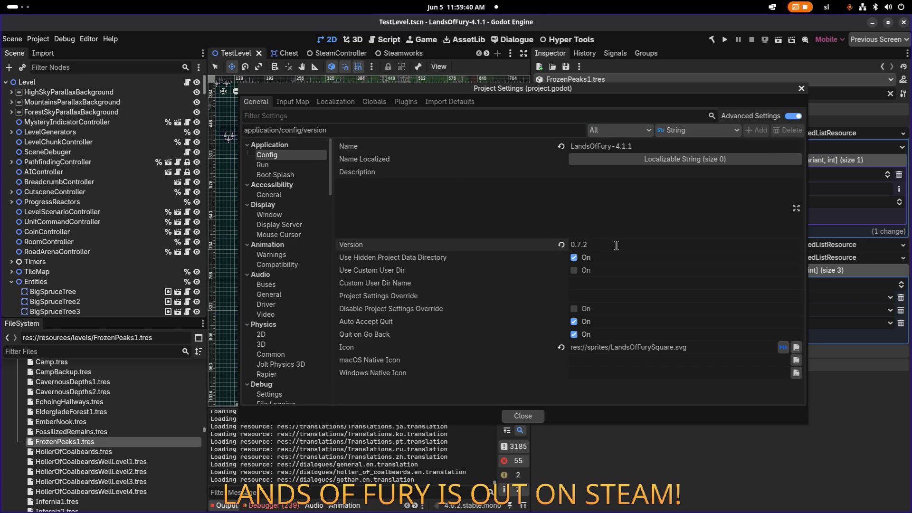
pyautogui.click(529, 416)
pyautogui.hotkey('ctrl', 's')
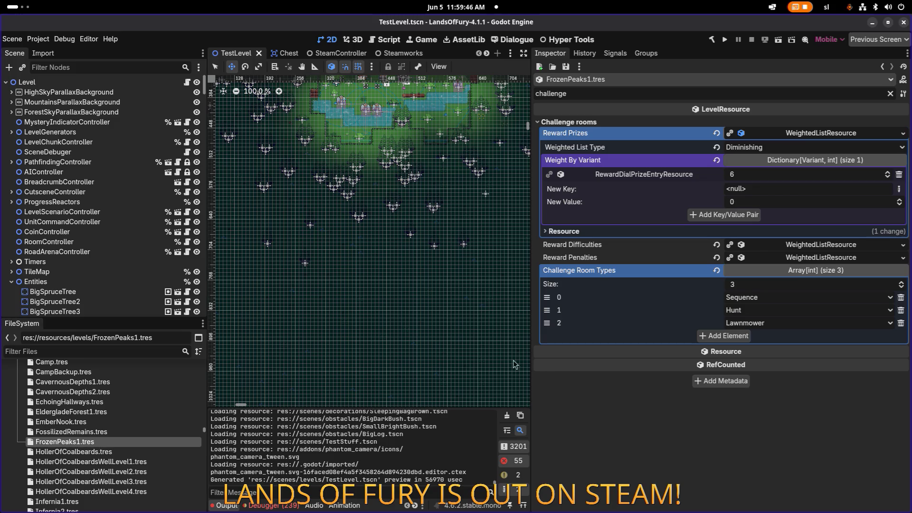
pyautogui.click(47, 40)
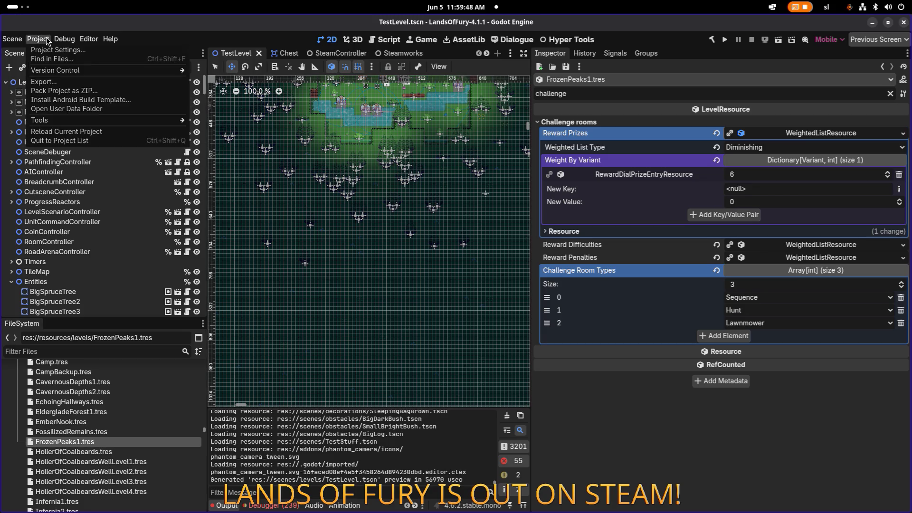
# Step: Recheck the version, then open Export and select the Windows Desktop Playtest preset
pyautogui.click(51, 50)
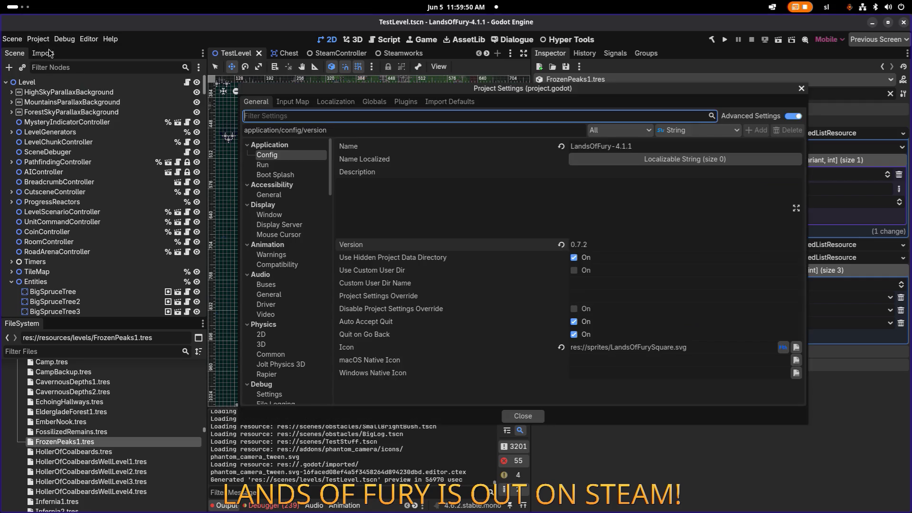
pyautogui.press('Escape')
pyautogui.click(47, 40)
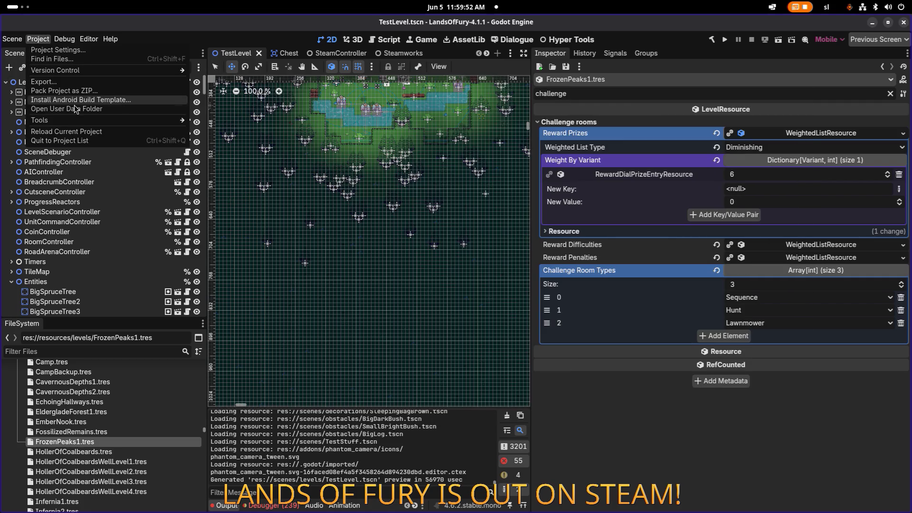
pyautogui.click(81, 81)
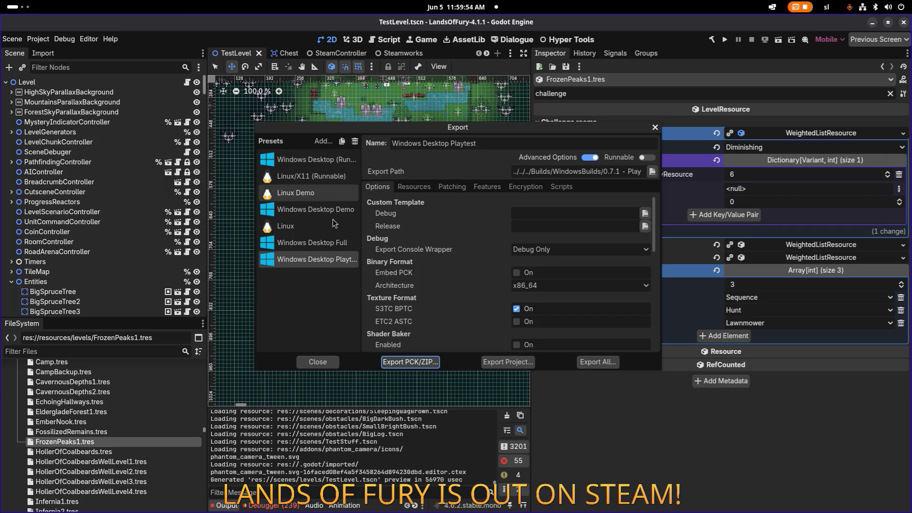
pyautogui.click(332, 244)
pyautogui.click(335, 261)
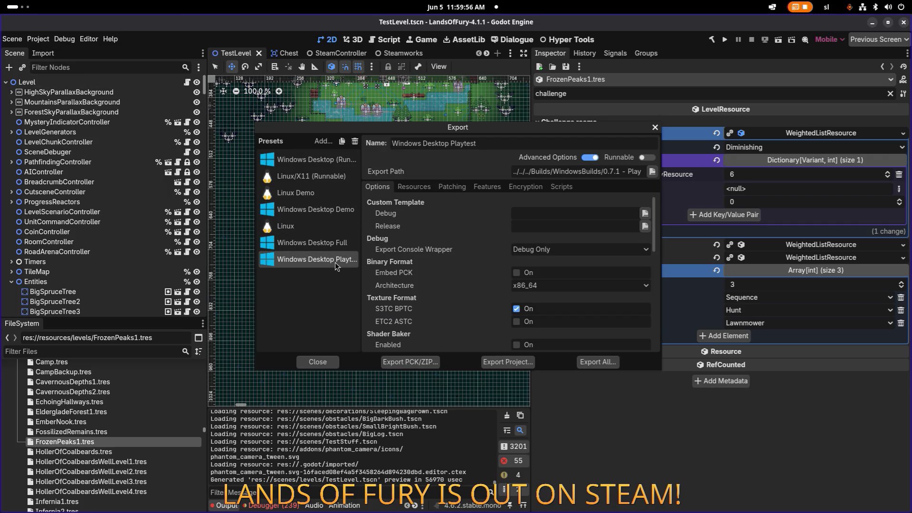
# Step: Export the playtest build into a newly created '0.7.2 - Playtest' folder
pyautogui.click(521, 361)
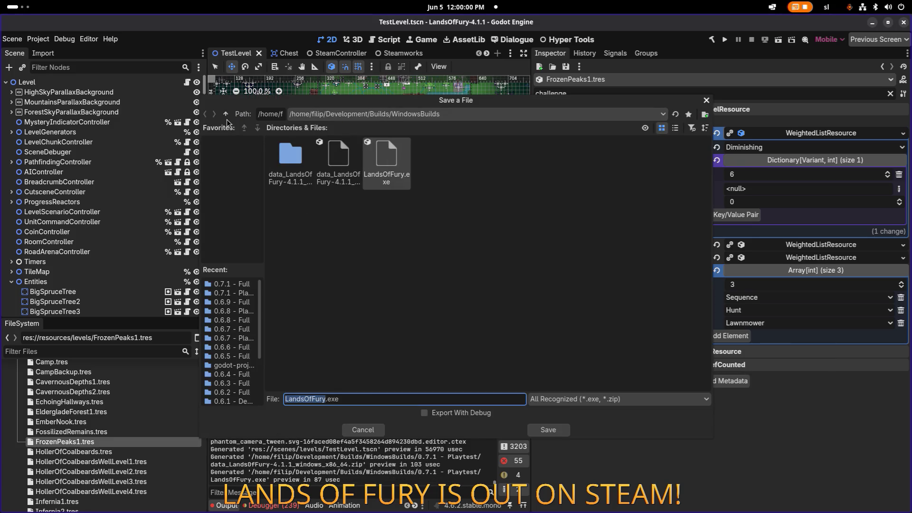
pyautogui.rightClick(552, 357)
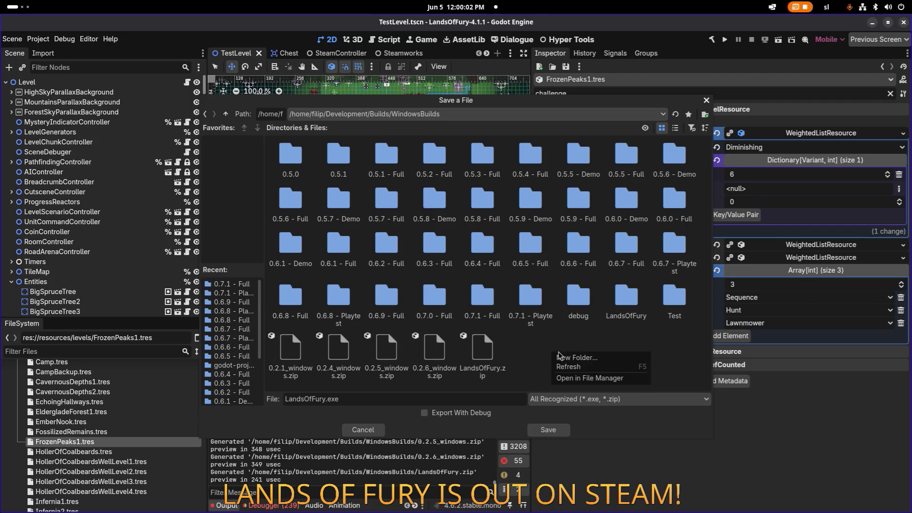
pyautogui.click(580, 361)
pyautogui.write('0.7.2.')
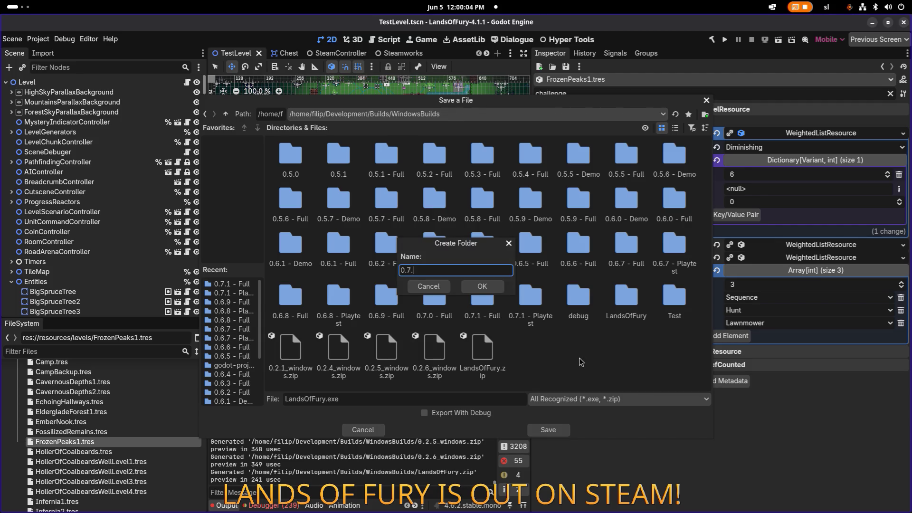
pyautogui.press('BackSpace')
pyautogui.write('- Playe')
pyautogui.press('BackSpace')
pyautogui.write('tests')
pyautogui.click(486, 286)
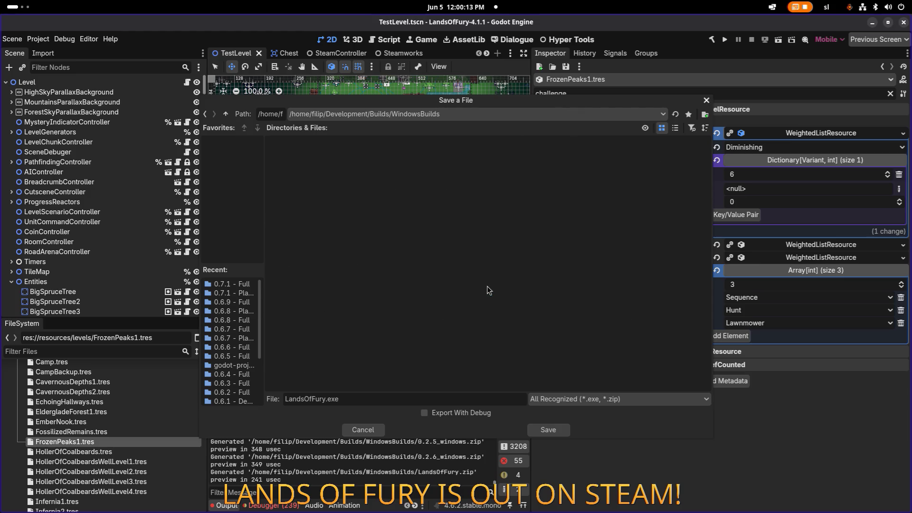
pyautogui.click(564, 432)
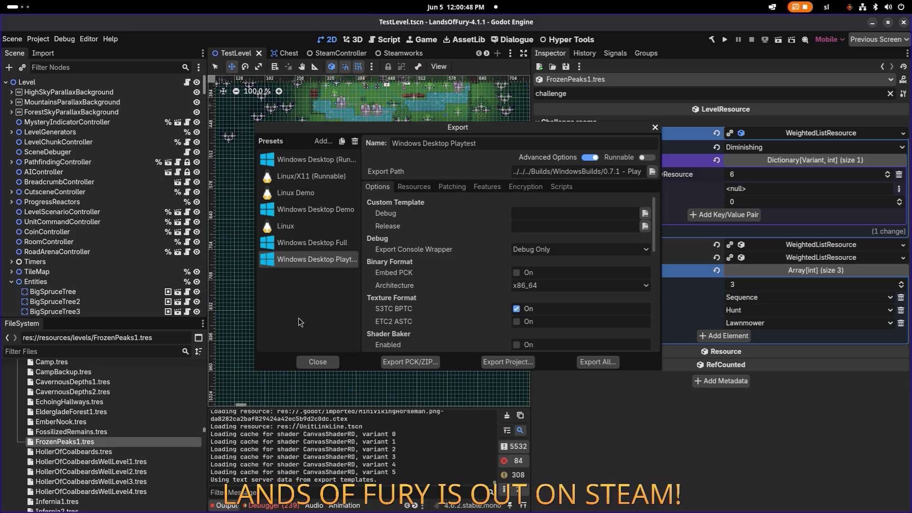
# Step: While the playtest export publishes, briefly bring the file manager to the front
pyautogui.hotkey('alt', 'Tab')
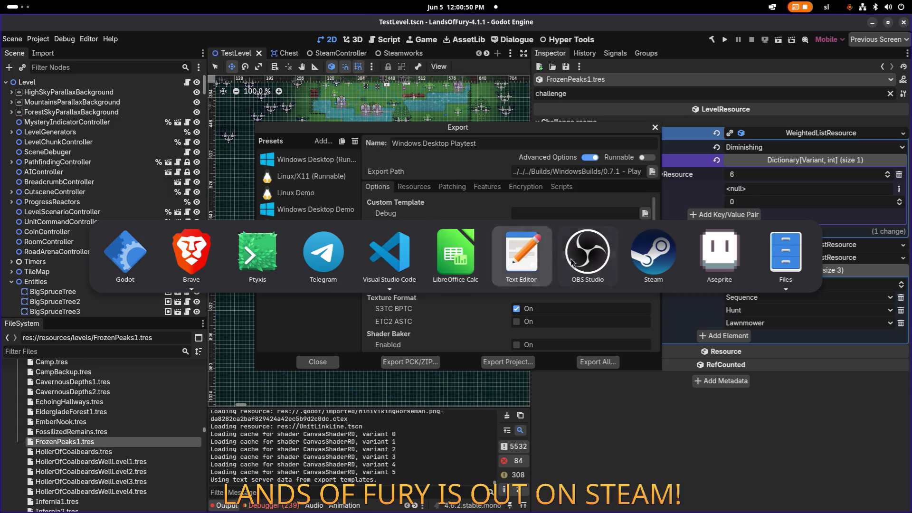
pyautogui.click(791, 274)
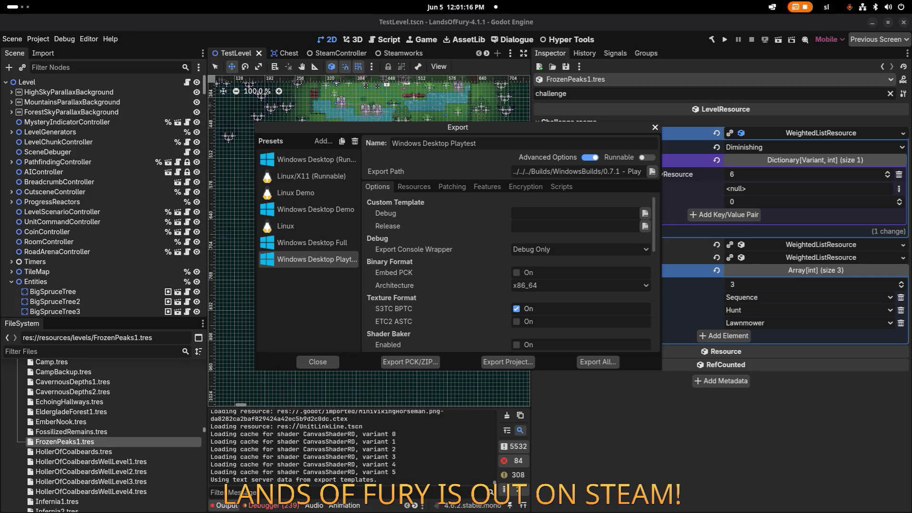
# Step: Export the Windows Desktop Full build into a newly created '0.7.2 - Full' folder
pyautogui.click(506, 361)
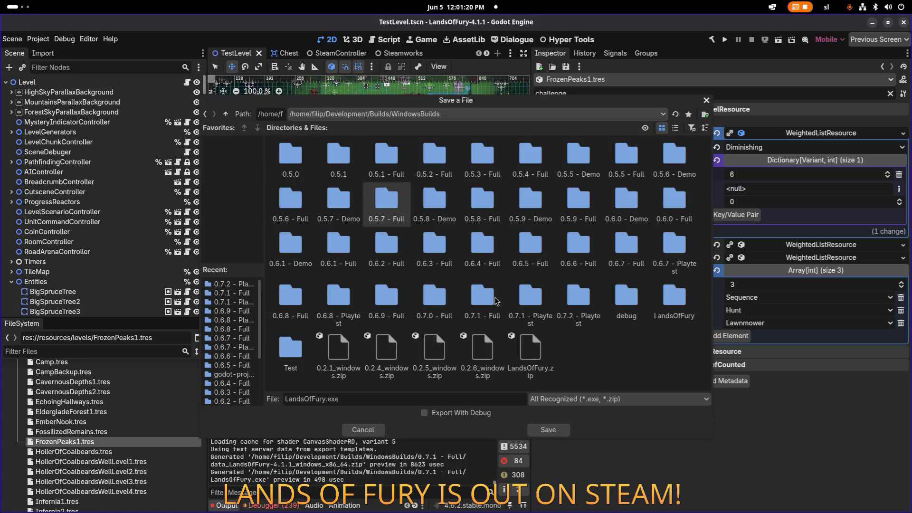
pyautogui.rightClick(601, 347)
pyautogui.click(621, 355)
pyautogui.write('0.7.2 ')
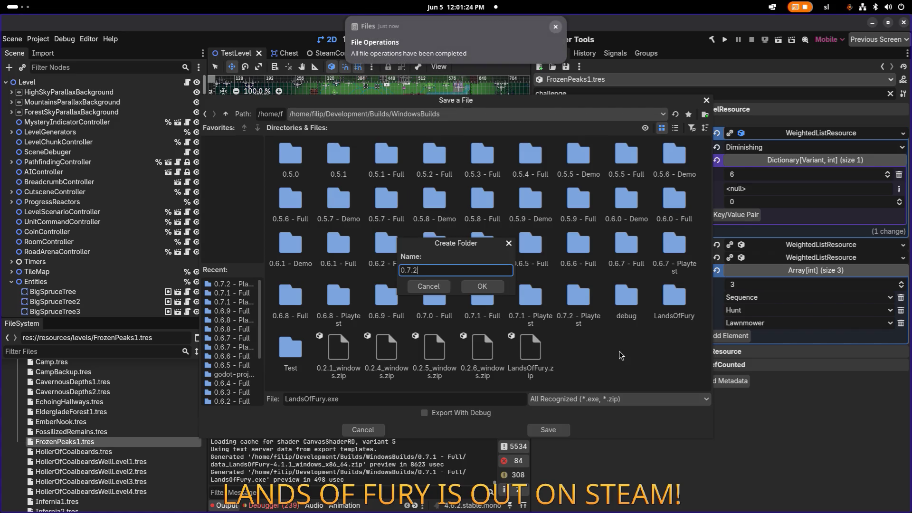
pyautogui.write('- Full')
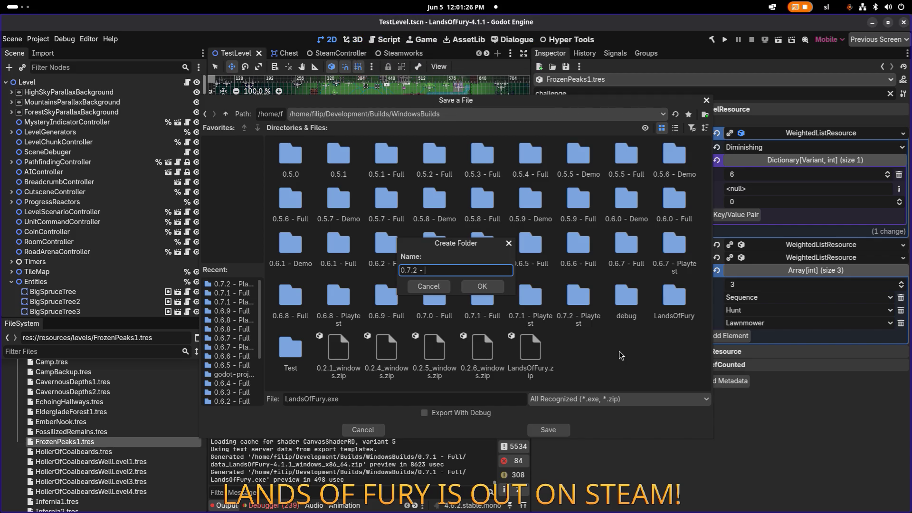
pyautogui.click(482, 286)
pyautogui.click(551, 430)
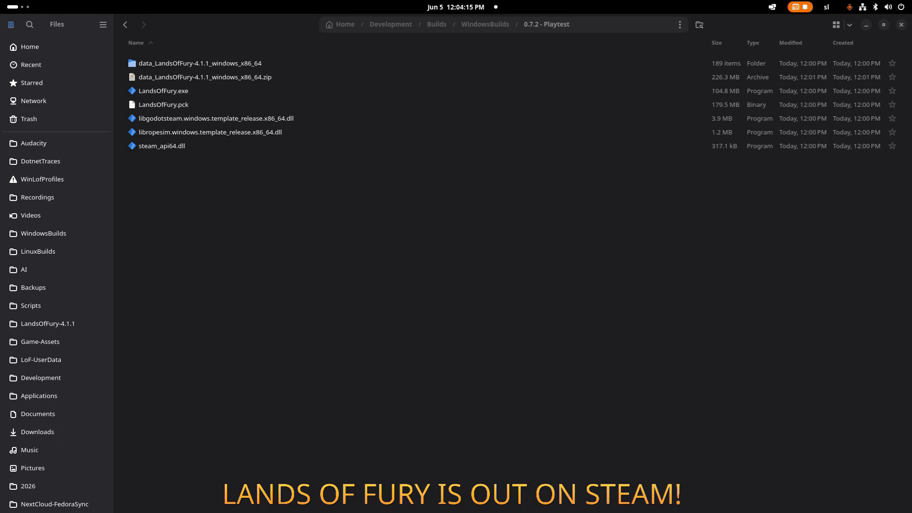
pyautogui.click(243, 233)
pyautogui.hotkey('alt', 'Tab')
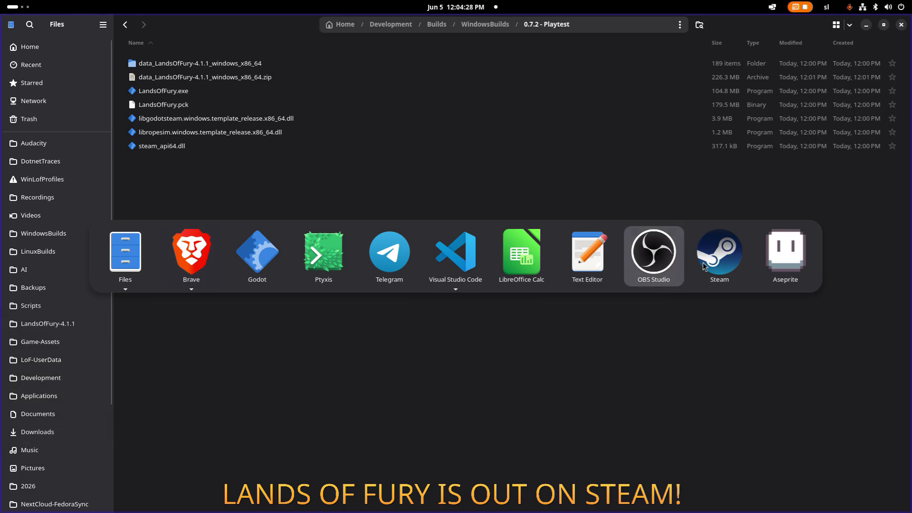
pyautogui.press('Escape')
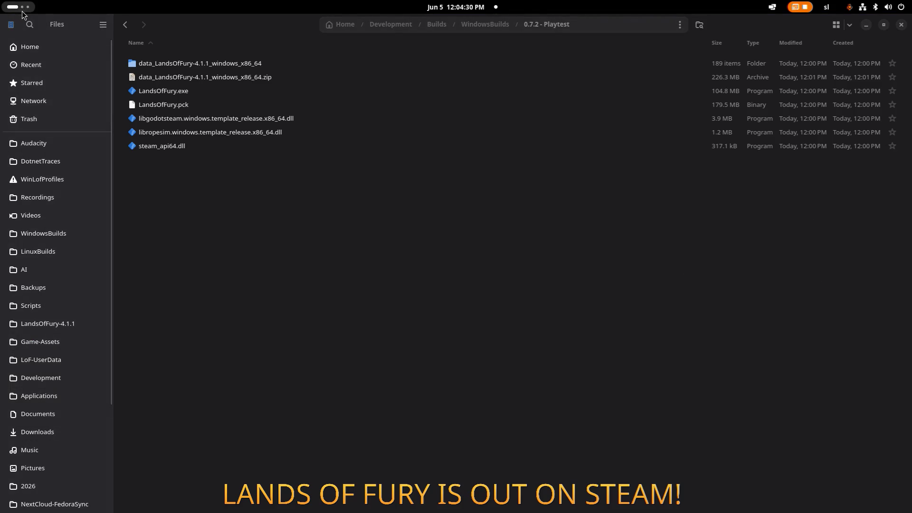
# Step: Launch the Steam client by searching 'ste' in Activities
pyautogui.click(426, 243)
pyautogui.press('super')
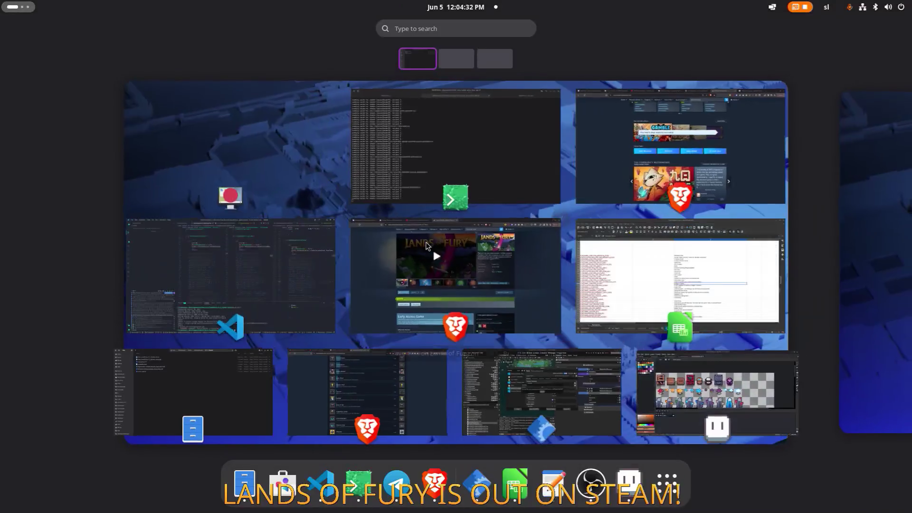
pyautogui.write('ste')
pyautogui.press('Return')
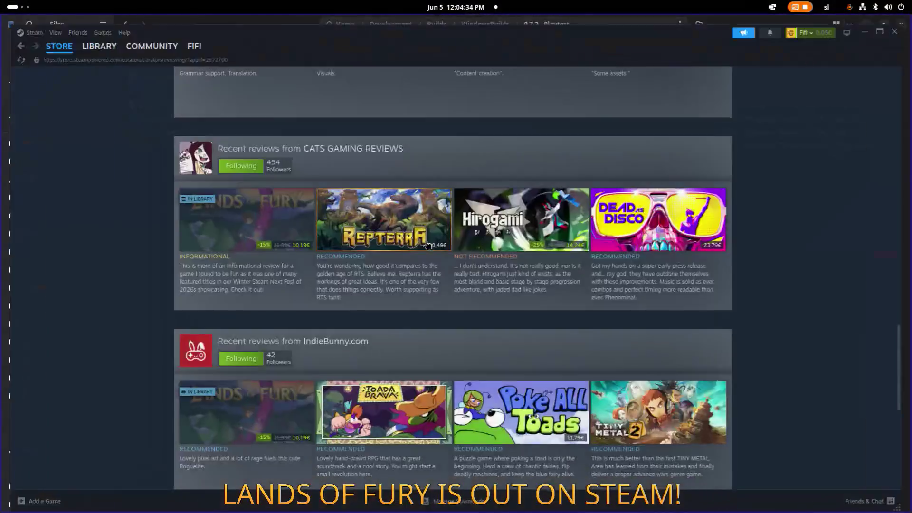
# Step: Clear Steam's download cache from the Downloads settings and confirm the restart
pyautogui.scroll(-6, 589, 275)
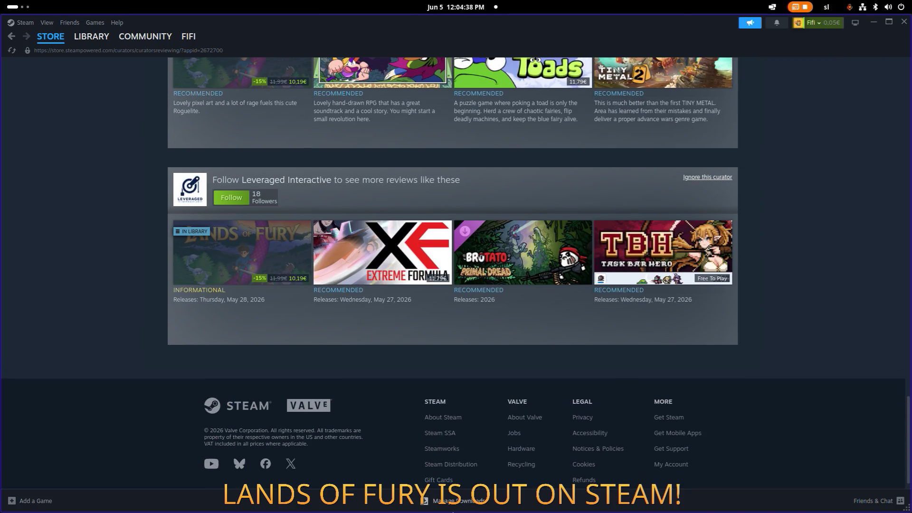
pyautogui.click(472, 507)
pyautogui.scroll(-2, 351, 318)
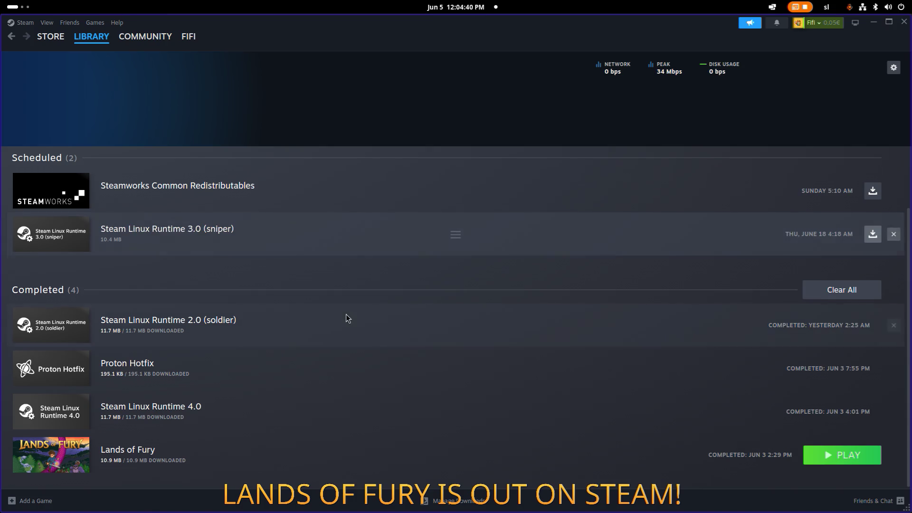
pyautogui.scroll(2, 659, 418)
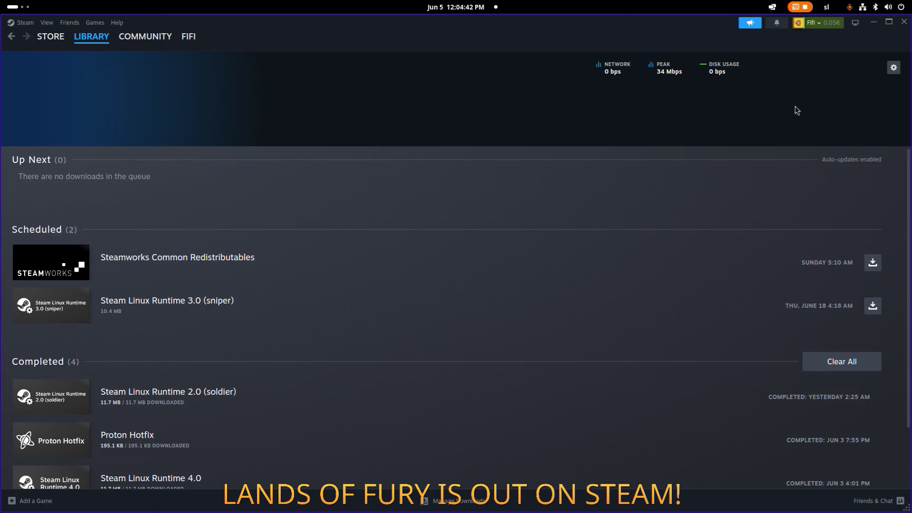
pyautogui.click(894, 67)
pyautogui.scroll(-4, 611, 276)
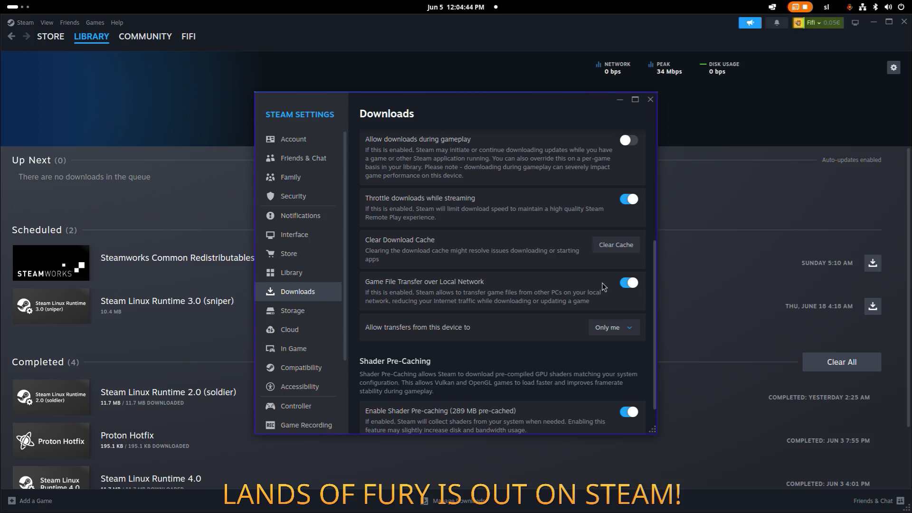
pyautogui.scroll(2, 611, 300)
pyautogui.click(617, 323)
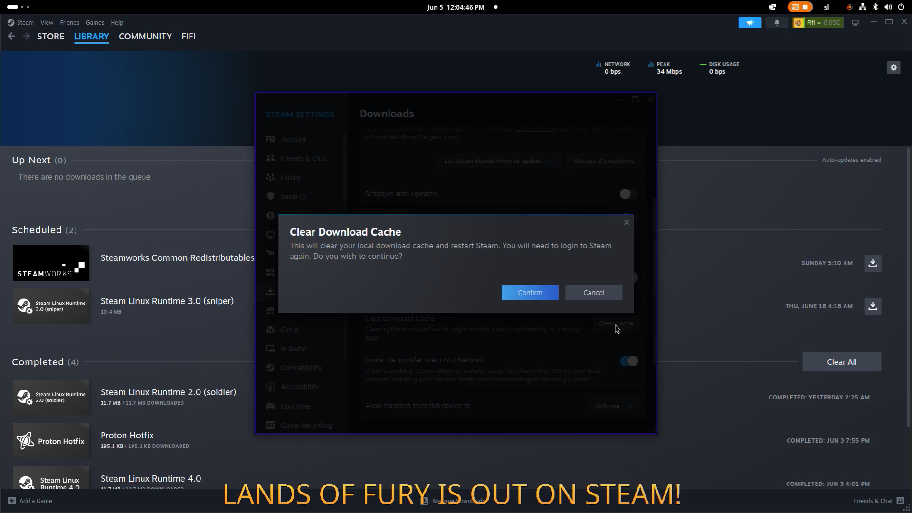
pyautogui.click(529, 292)
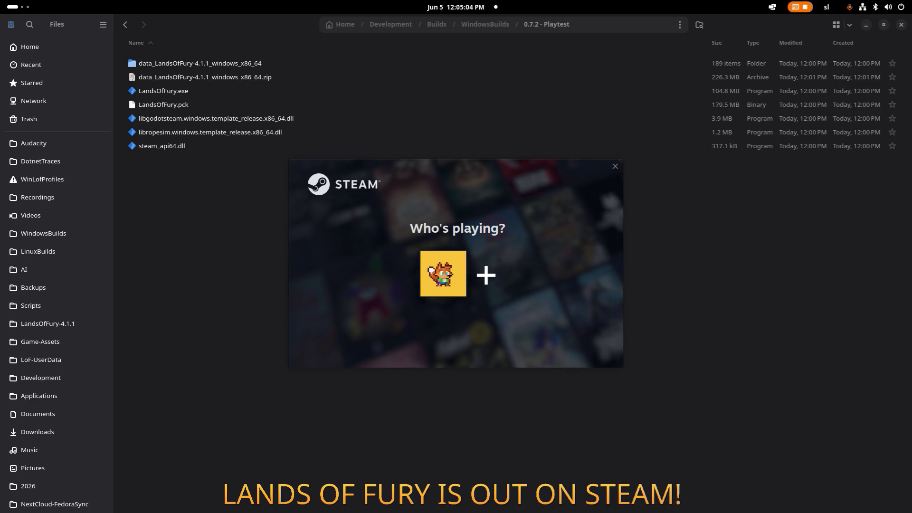
# Step: Sign in with the existing Steam profile, then play Lands of Fury from Downloads
pyautogui.click(427, 268)
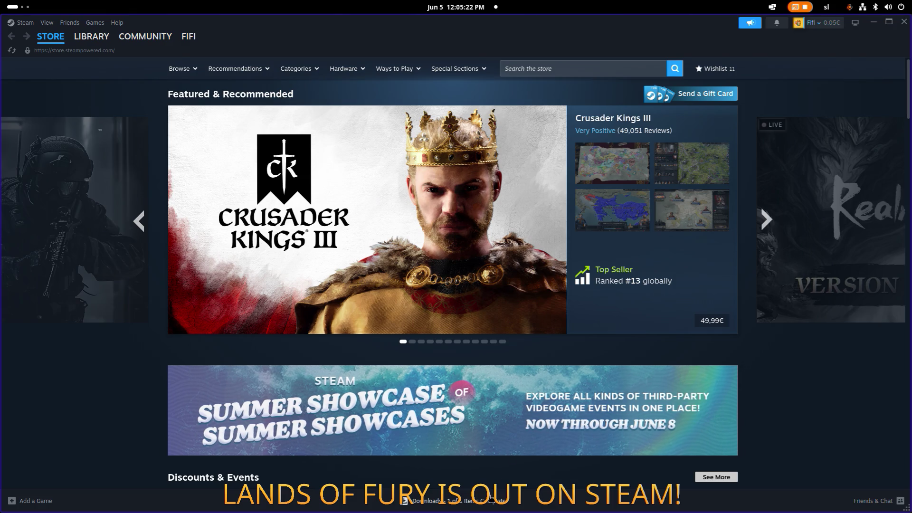
pyautogui.click(491, 499)
pyautogui.click(867, 406)
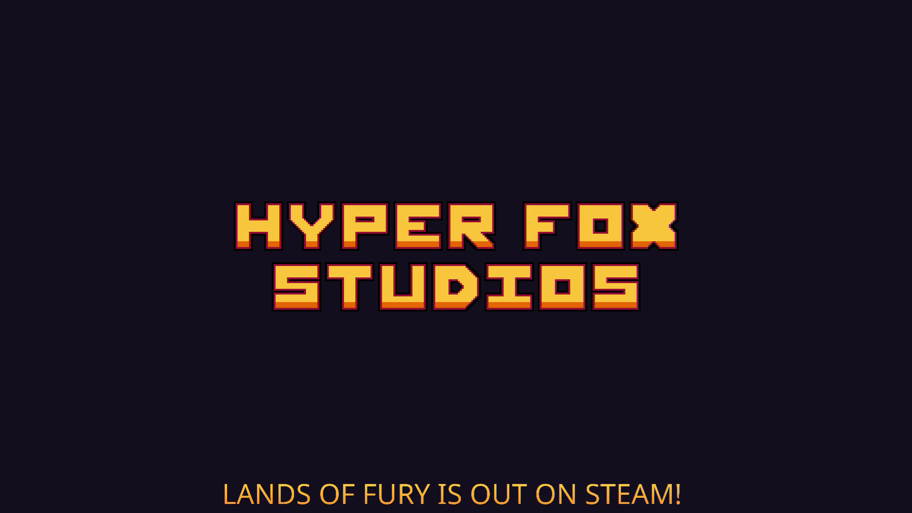
# Step: Load the existing player profile, enter the purple portal and run north through Elderglade Forest
pyautogui.press('Return')
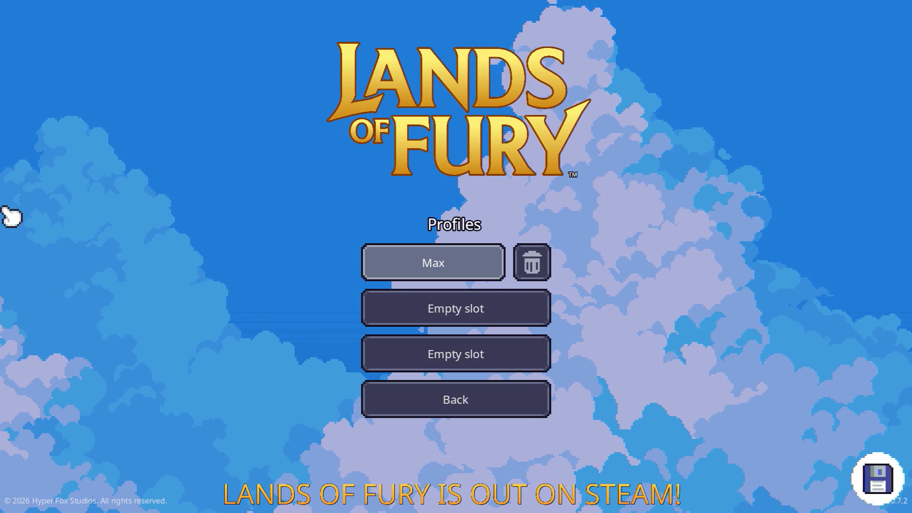
pyautogui.press('Return')
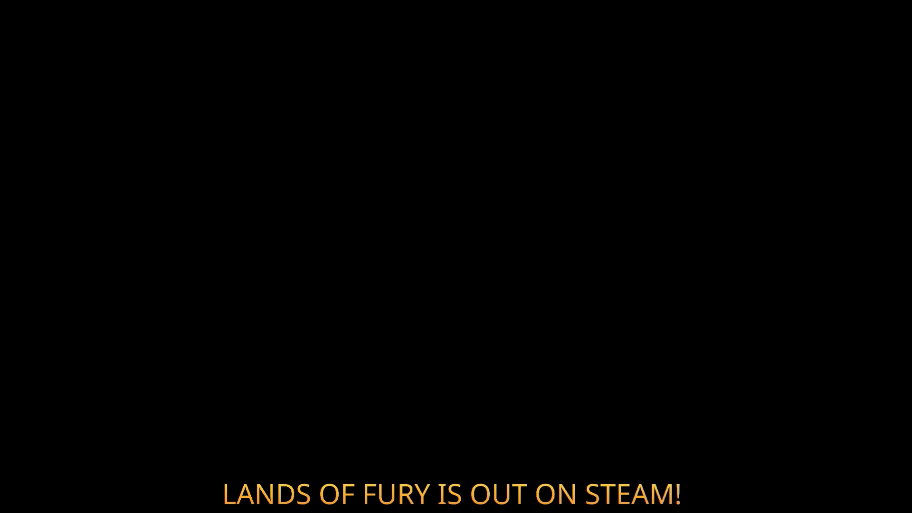
pyautogui.press('w')
pyautogui.press('a')
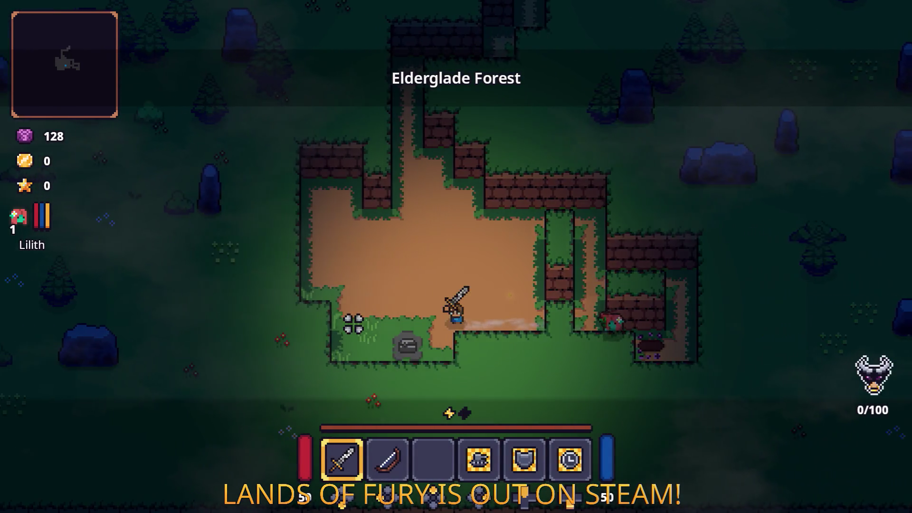
pyautogui.press('w')
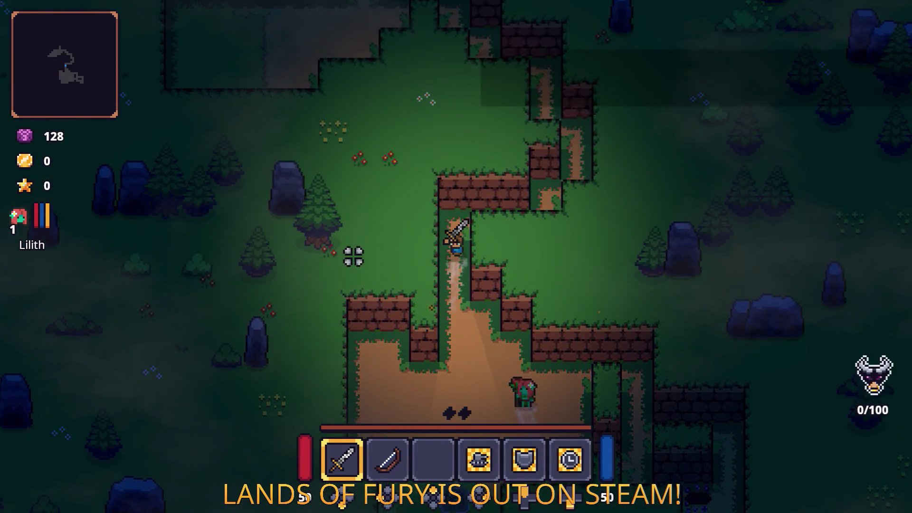
pyautogui.press('w')
pyautogui.press('d')
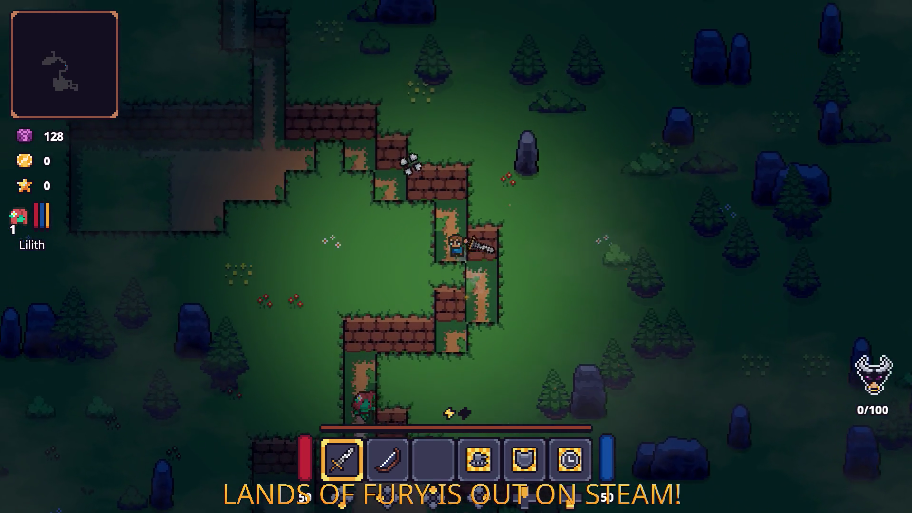
pyautogui.press('w')
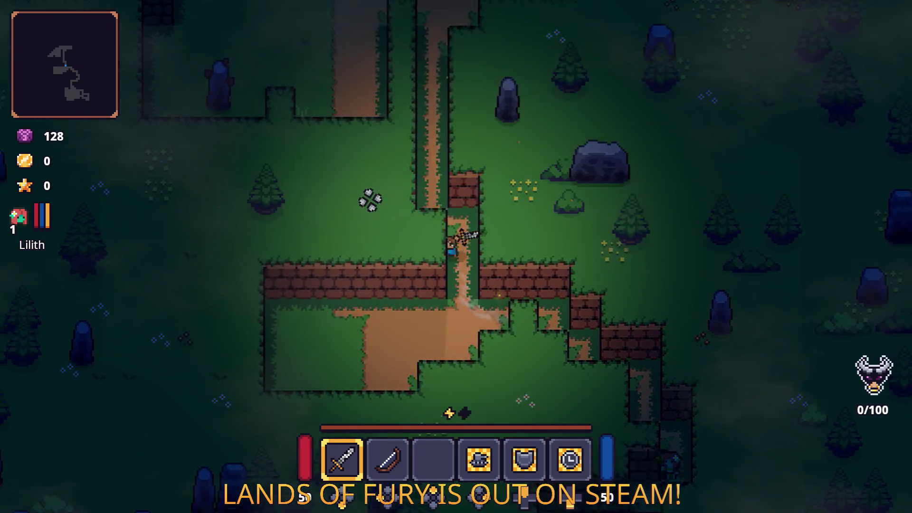
pyautogui.press('w')
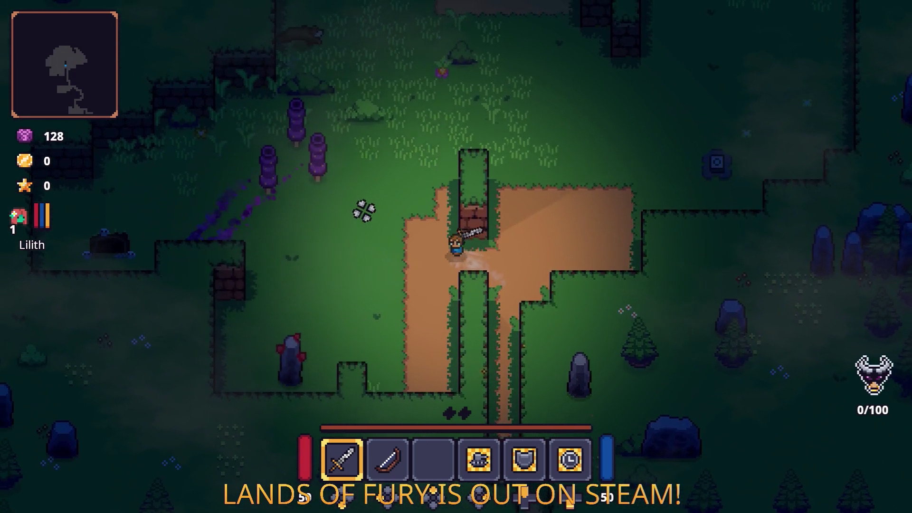
# Step: Fight the purple trees and nearby enemies with the sword by the brick ledge
pyautogui.press('a')
pyautogui.press('w')
pyautogui.click(421, 147)
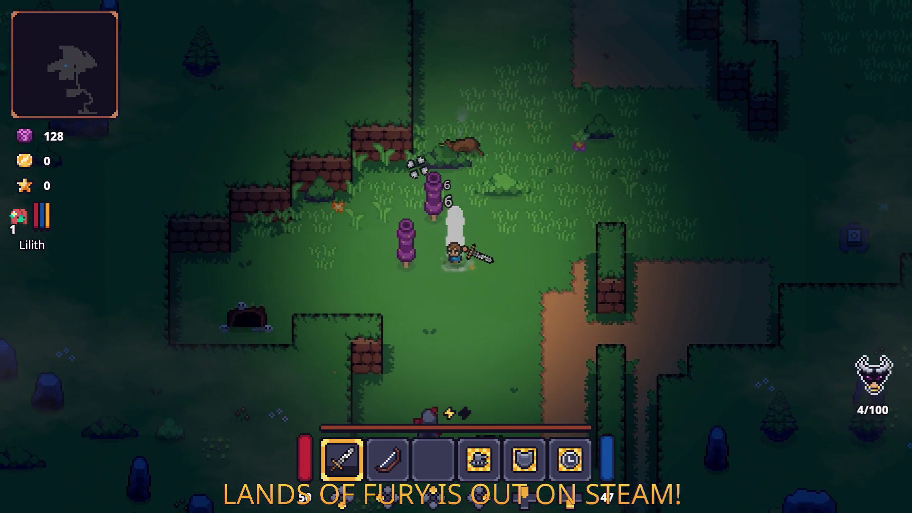
pyautogui.press('w')
pyautogui.click(405, 346)
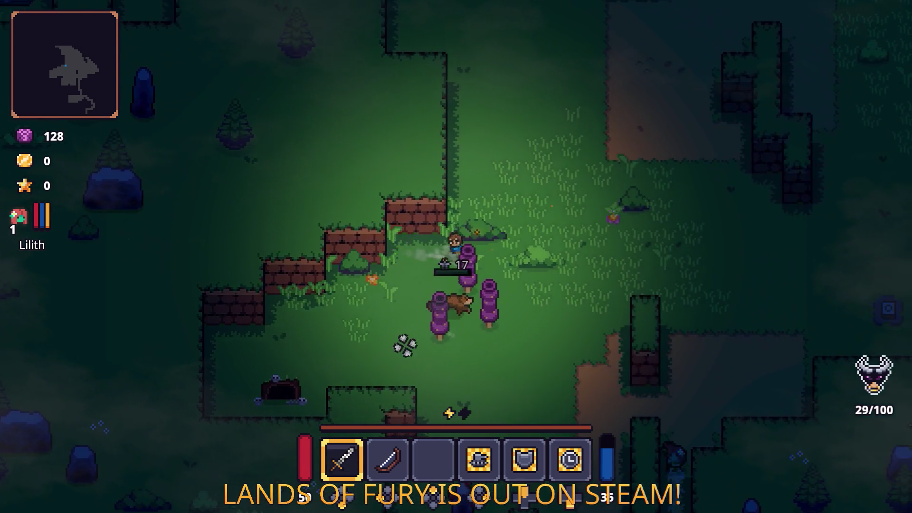
pyautogui.press('s')
pyautogui.click(366, 305)
pyautogui.press('d')
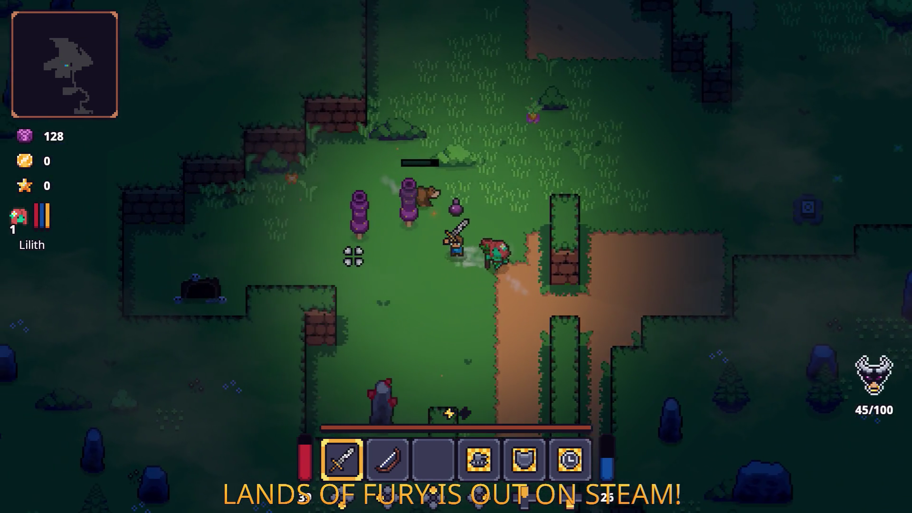
pyautogui.press('a')
pyautogui.press('w')
pyautogui.click(353, 256)
pyautogui.press('w')
pyautogui.click(556, 255)
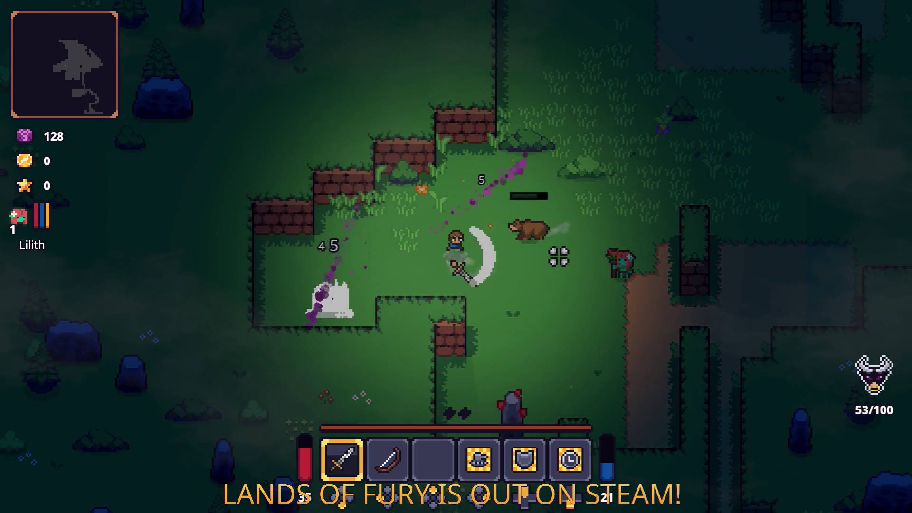
pyautogui.click(556, 283)
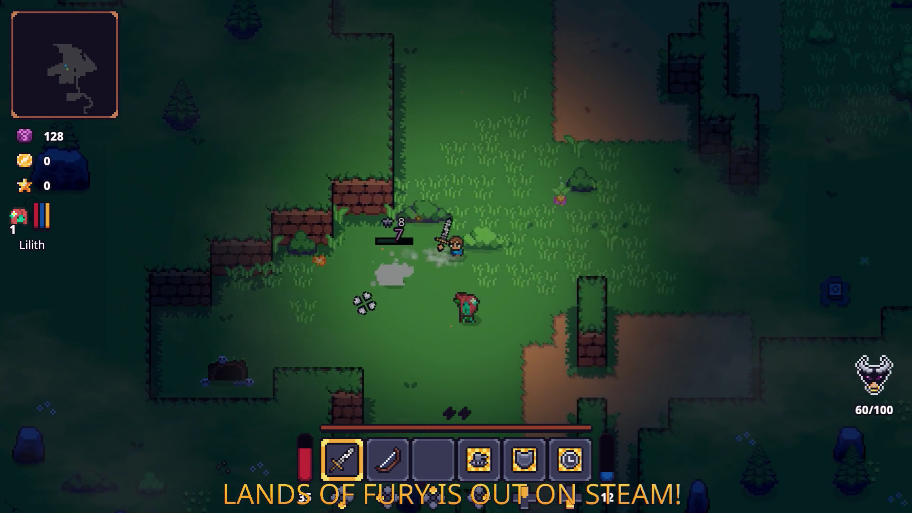
# Step: Equip the bow and explore past the standing stones, brick ledges and ruined shrine toward the anvil
pyautogui.press('w')
pyautogui.press('d')
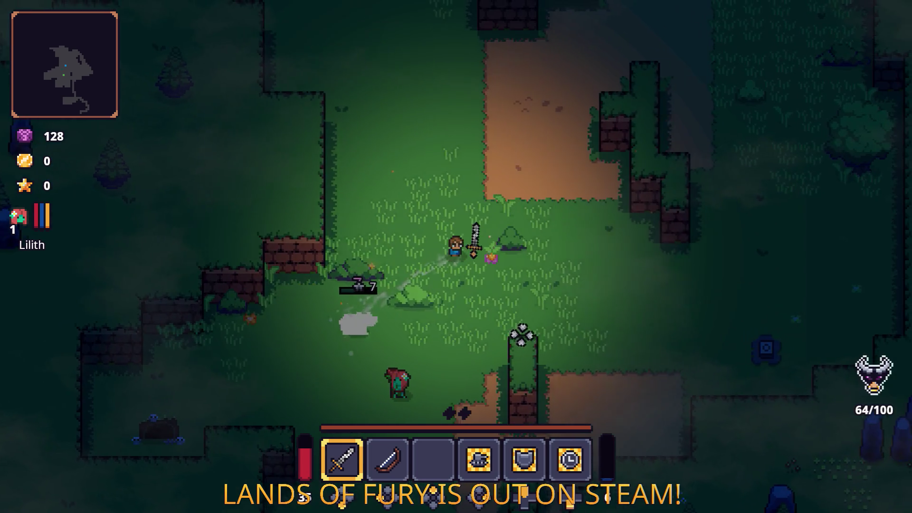
pyautogui.press('d')
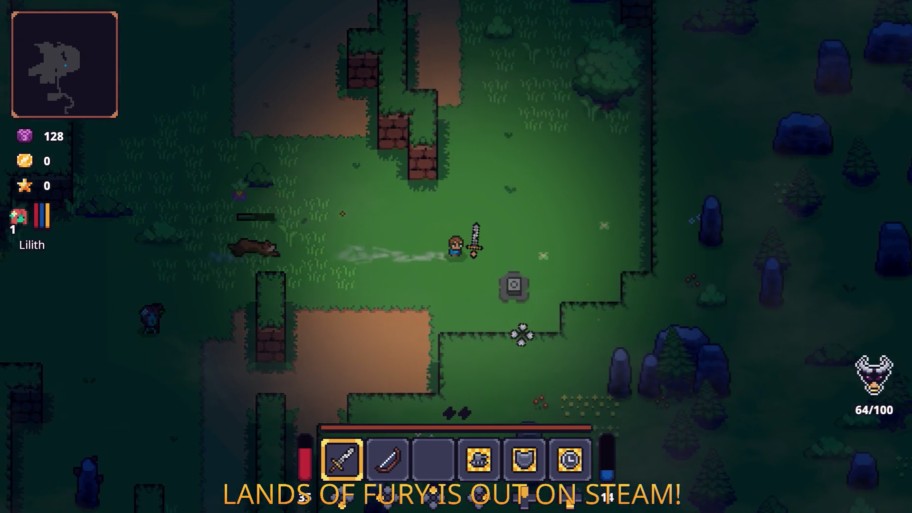
pyautogui.press('w')
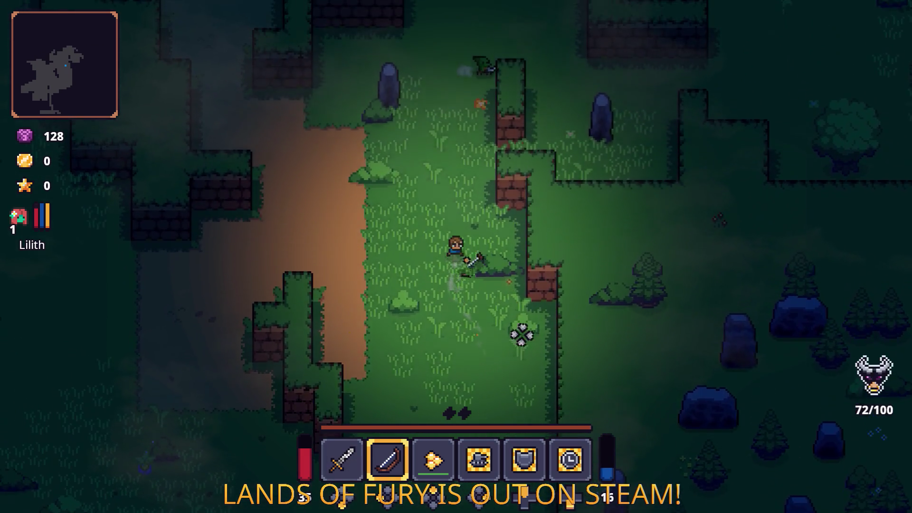
pyautogui.press('w')
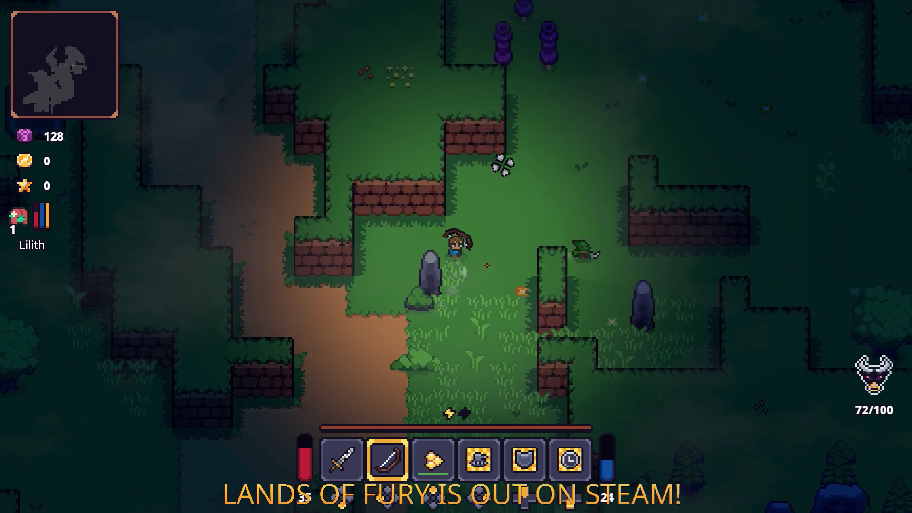
pyautogui.press('w')
pyautogui.press('s')
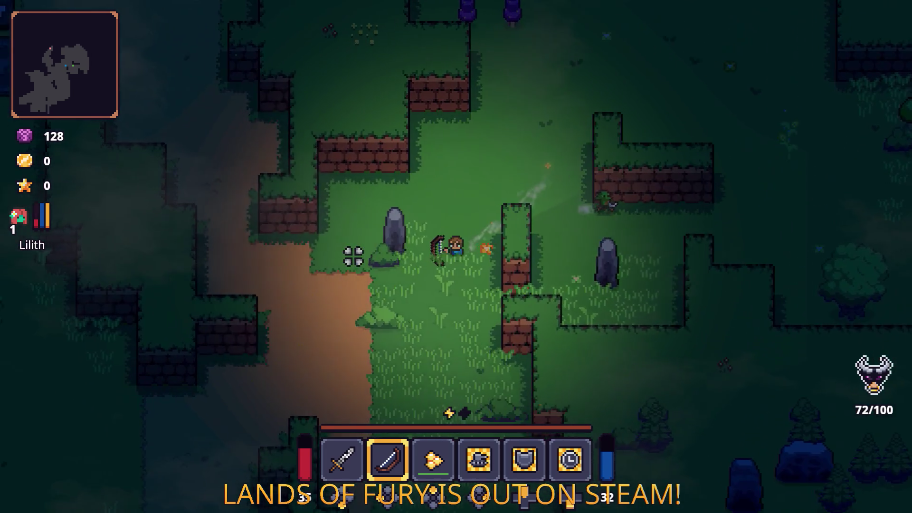
pyautogui.press('a')
pyautogui.press('s')
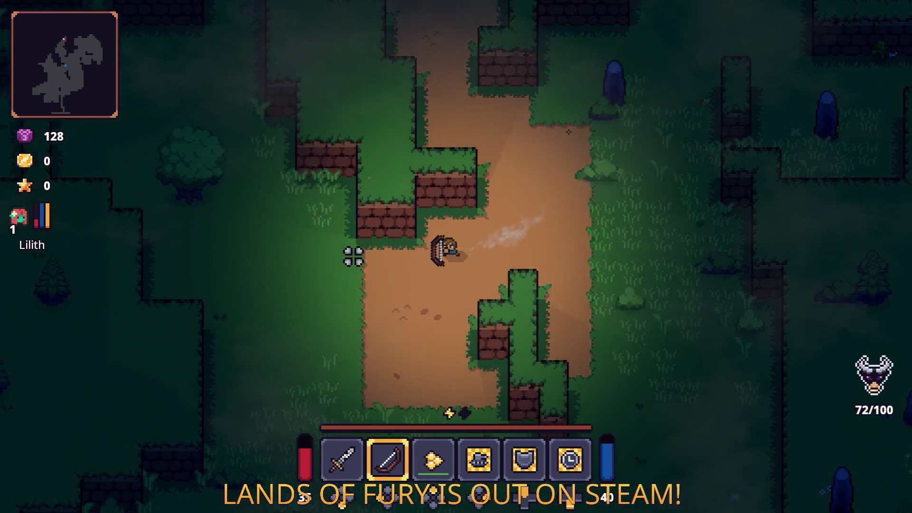
pyautogui.press('a')
pyautogui.press('w')
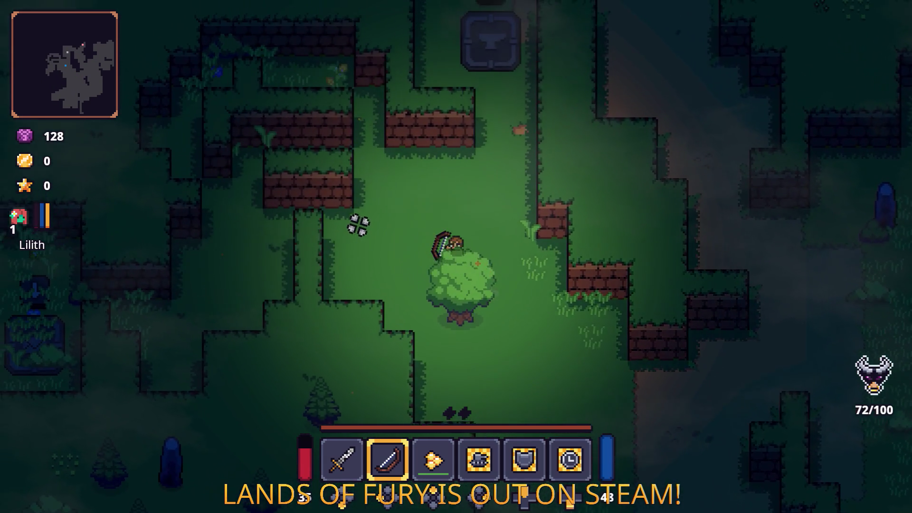
pyautogui.press('w')
pyautogui.press('a')
pyautogui.press('a')
pyautogui.press('s')
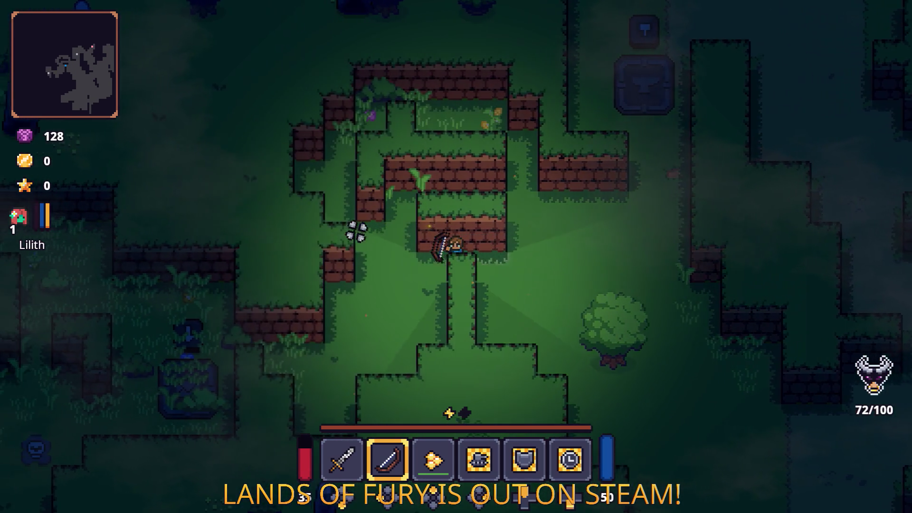
pyautogui.press('a')
pyautogui.press('s')
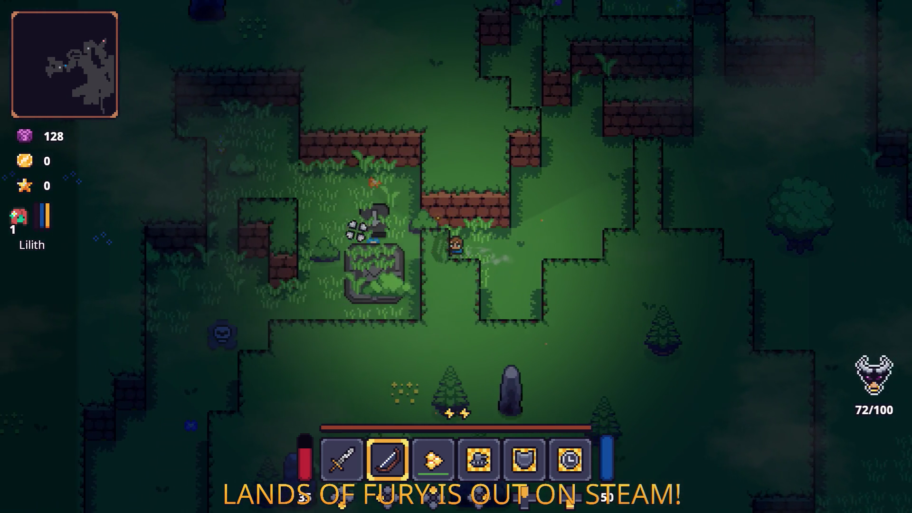
pyautogui.press('w')
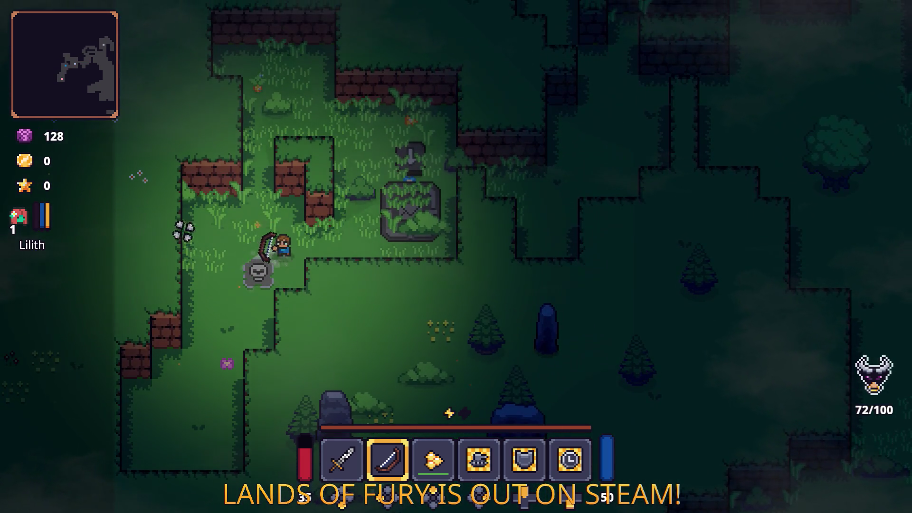
pyautogui.press('w')
pyautogui.press('d')
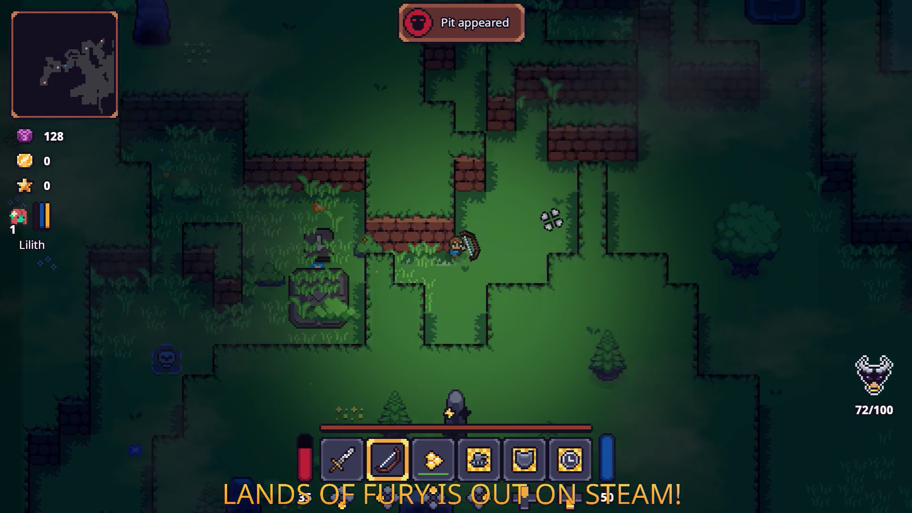
pyautogui.press('d')
pyautogui.press('w')
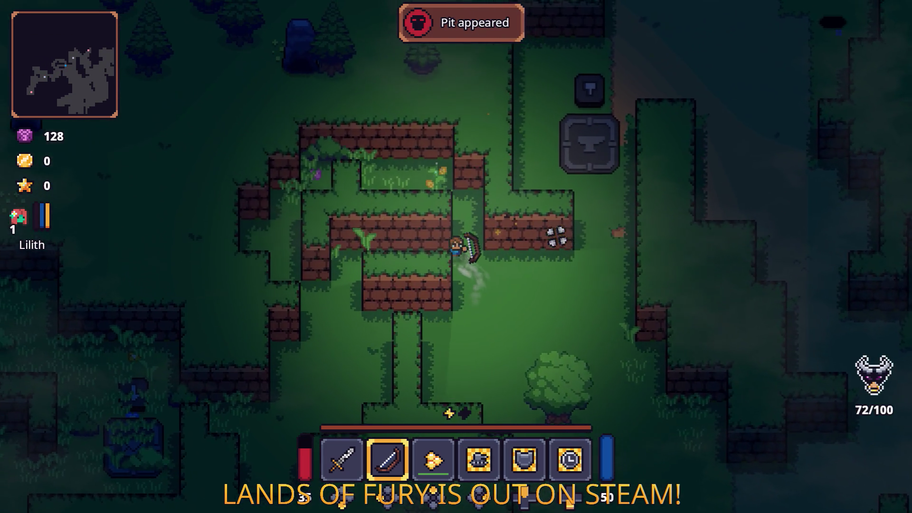
# Step: Pick up the Corn item, switch from sword to bow, and roam the dirt paths and glade
pyautogui.press('1')
pyautogui.press('w')
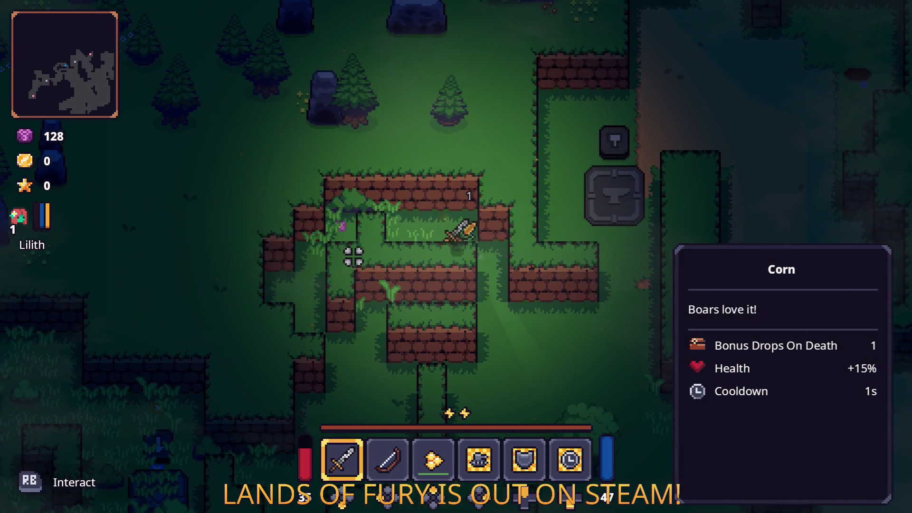
pyautogui.press('d')
pyautogui.press('s')
pyautogui.press('2')
pyautogui.press('w')
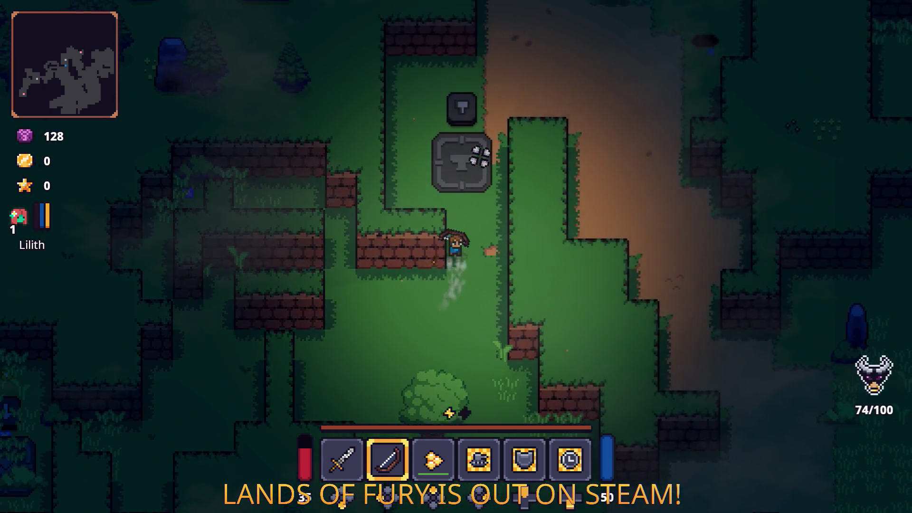
pyautogui.press('d')
pyautogui.press('w')
pyautogui.press('d')
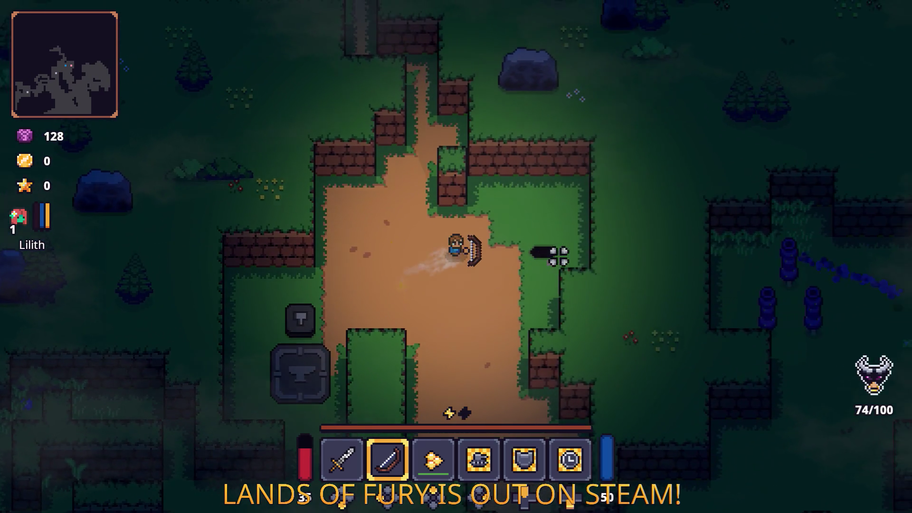
pyautogui.press('a')
pyautogui.press('w')
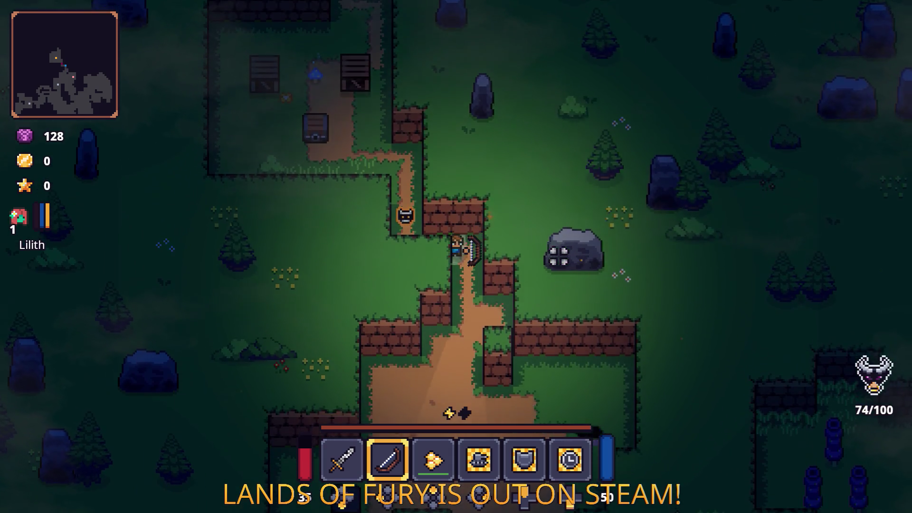
pyautogui.press('s')
pyautogui.press('s')
pyautogui.press('d')
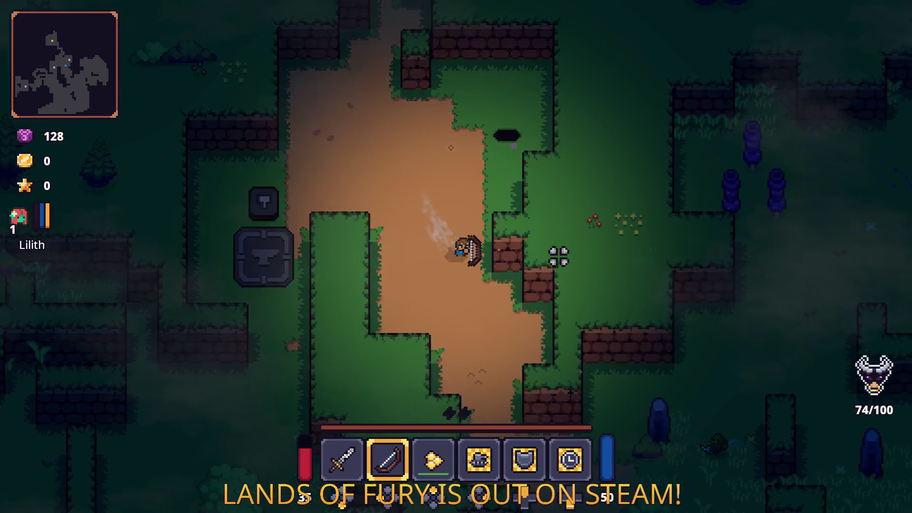
pyautogui.press('s')
pyautogui.press('d')
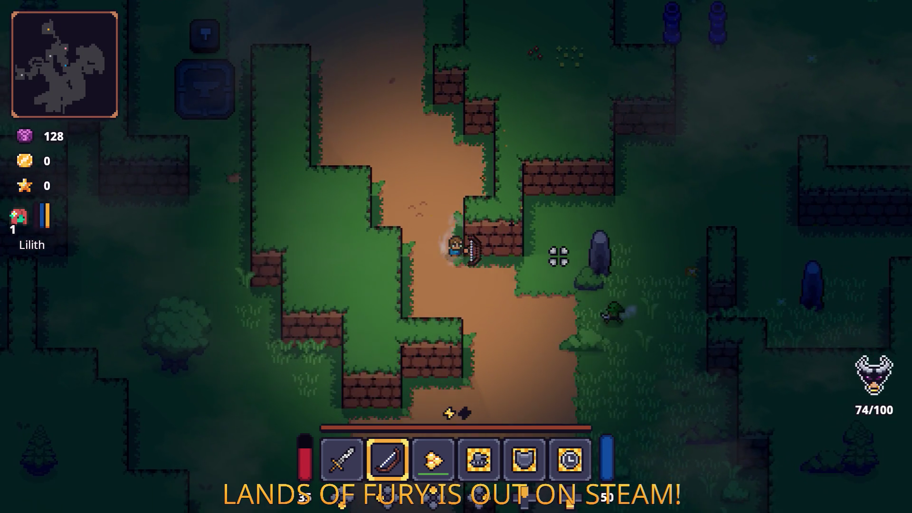
pyautogui.press('w')
pyautogui.press('d')
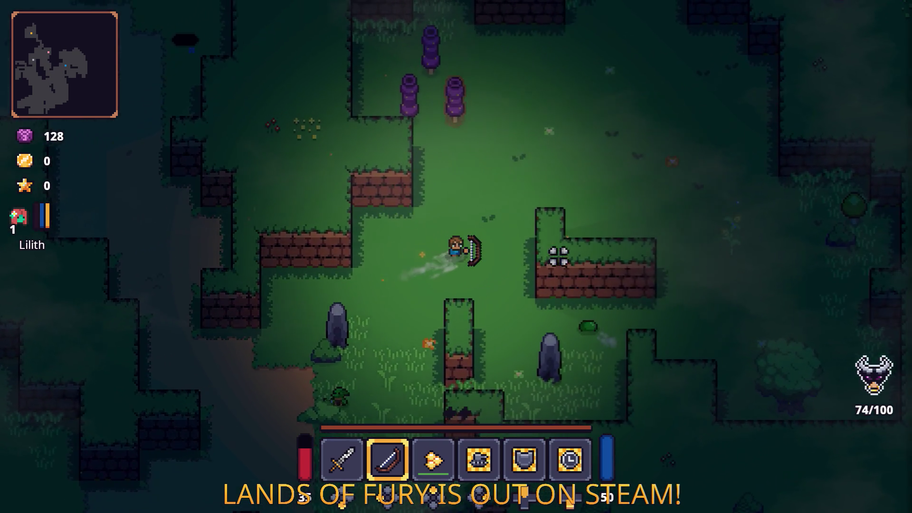
pyautogui.press('w')
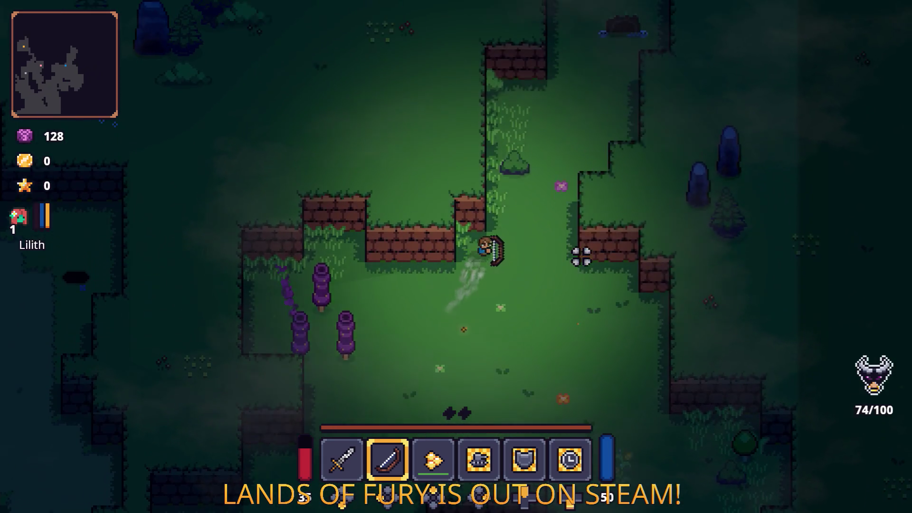
pyautogui.press('w')
pyautogui.press('d')
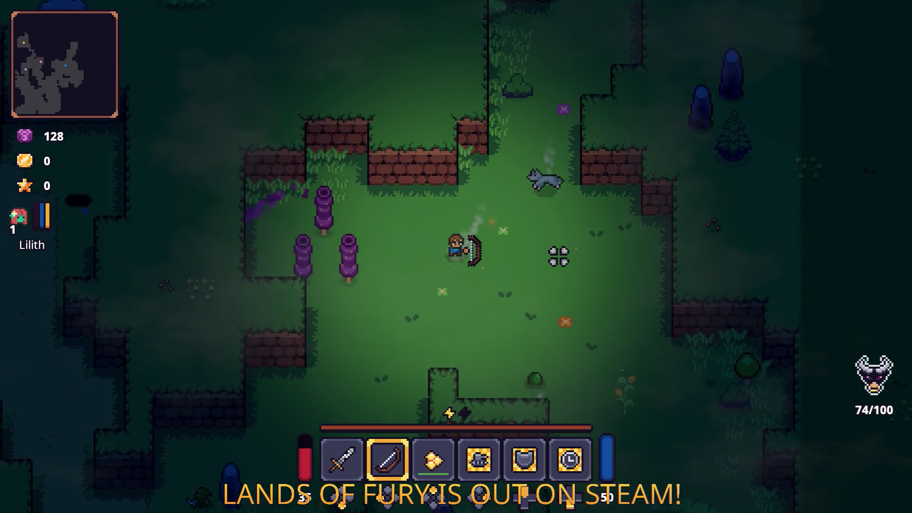
pyautogui.press('s')
pyautogui.press('a')
pyautogui.press('a')
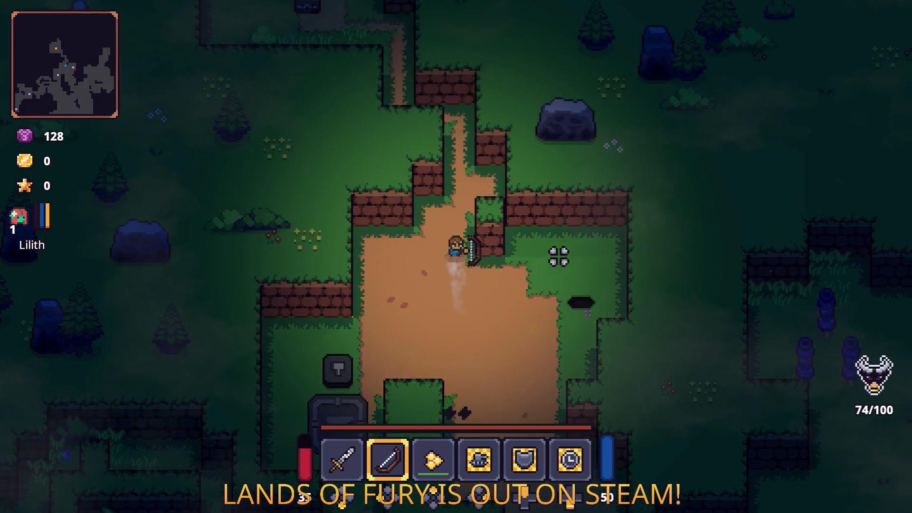
pyautogui.press('w')
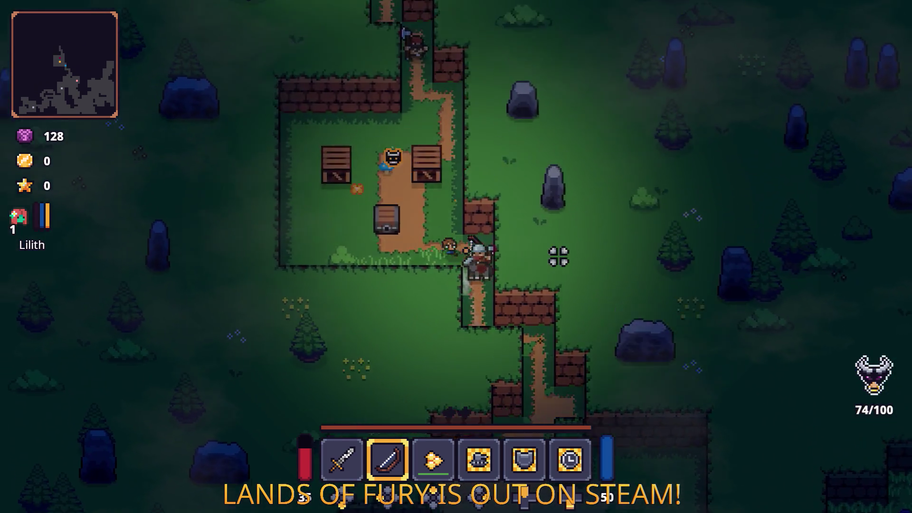
# Step: Walk the hero past the campfire into the northeast clearing, equipping the sword
pyautogui.press('w')
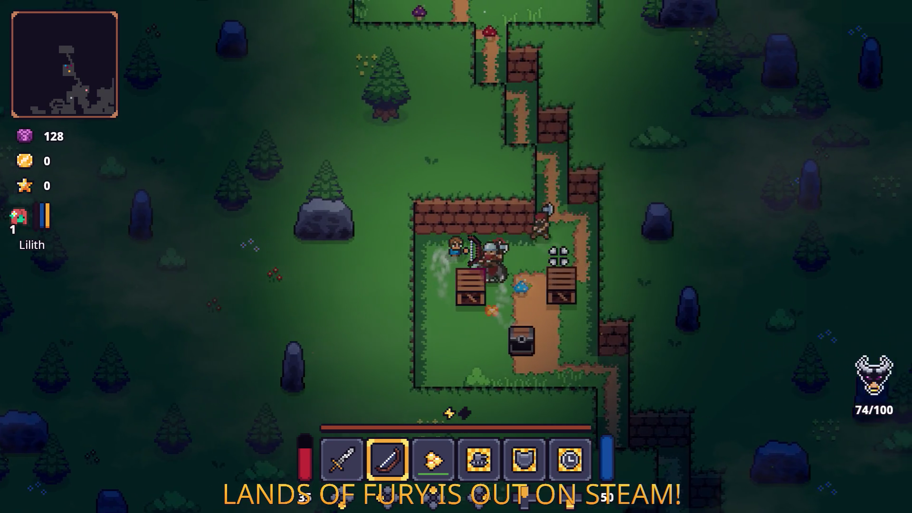
pyautogui.press('d')
pyautogui.press('w')
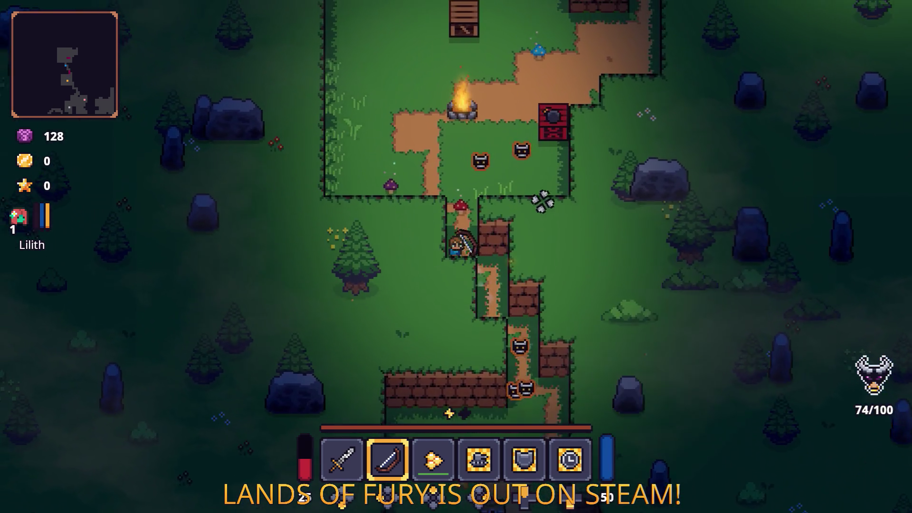
pyautogui.press('s')
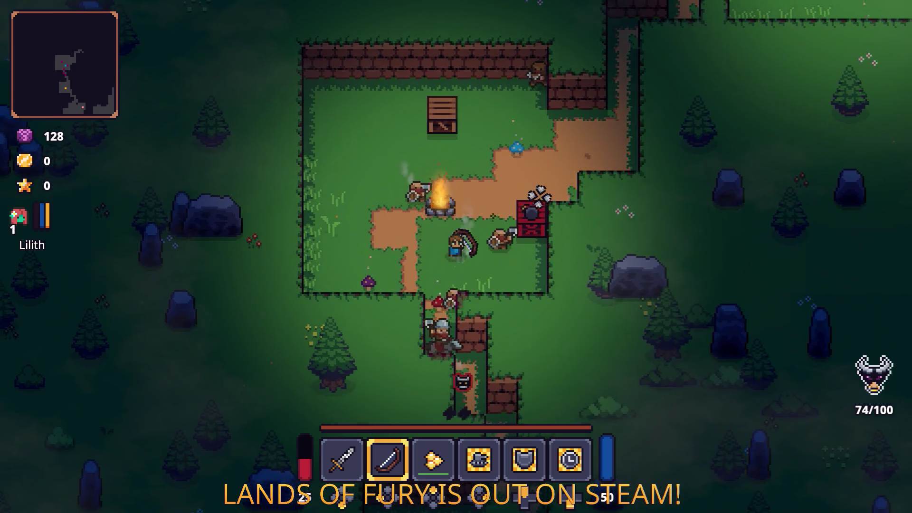
pyautogui.press('w')
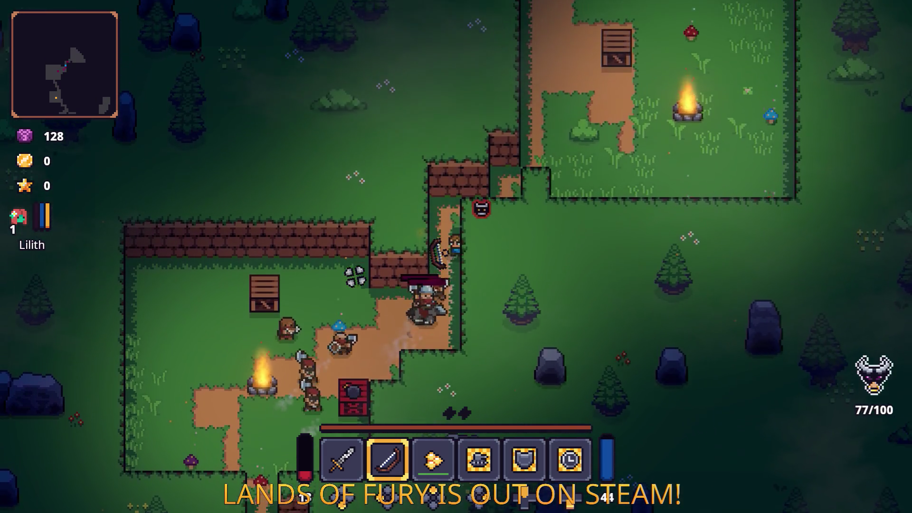
pyautogui.press('w')
pyautogui.press('d')
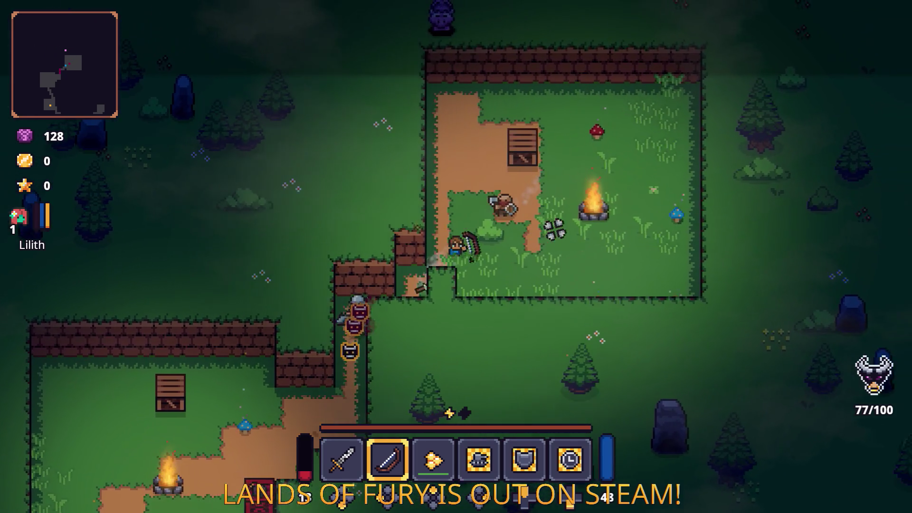
pyautogui.press('1')
pyautogui.press('d')
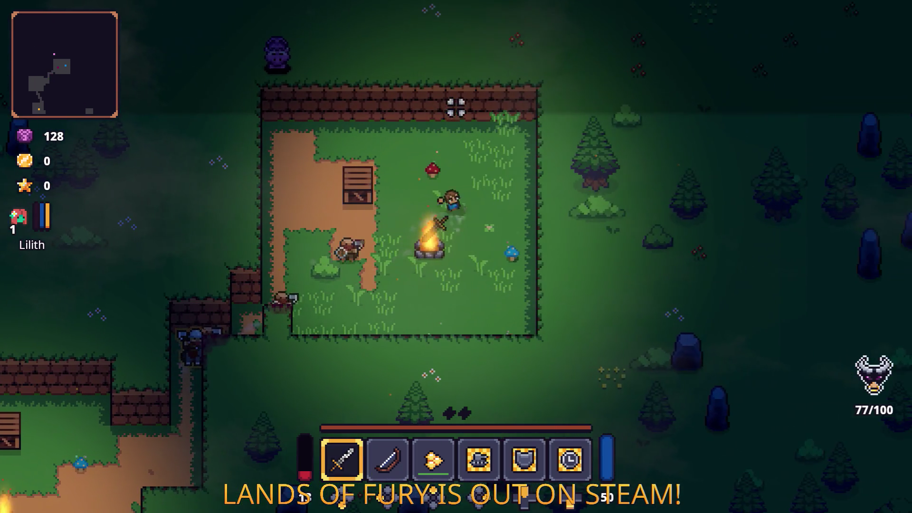
pyautogui.press('d')
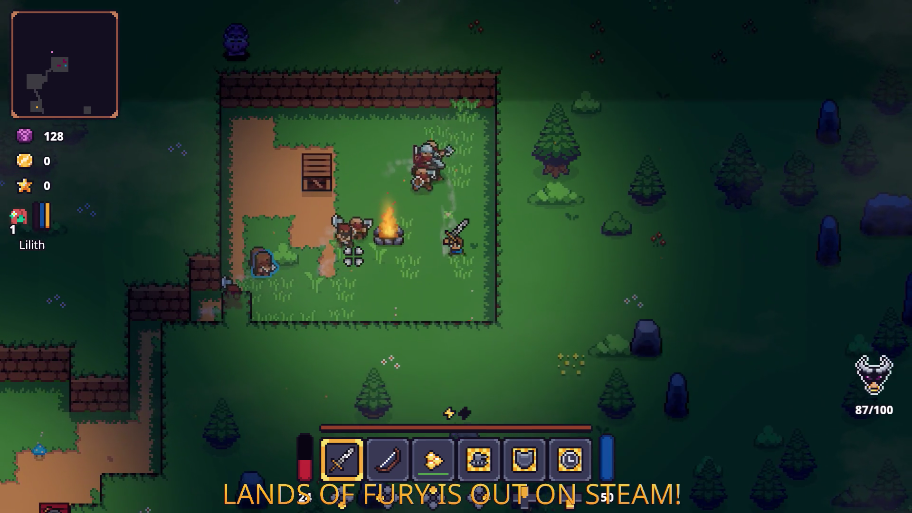
# Step: Head west and south, switching weapons and fighting through the enemies with the sword
pyautogui.press('a')
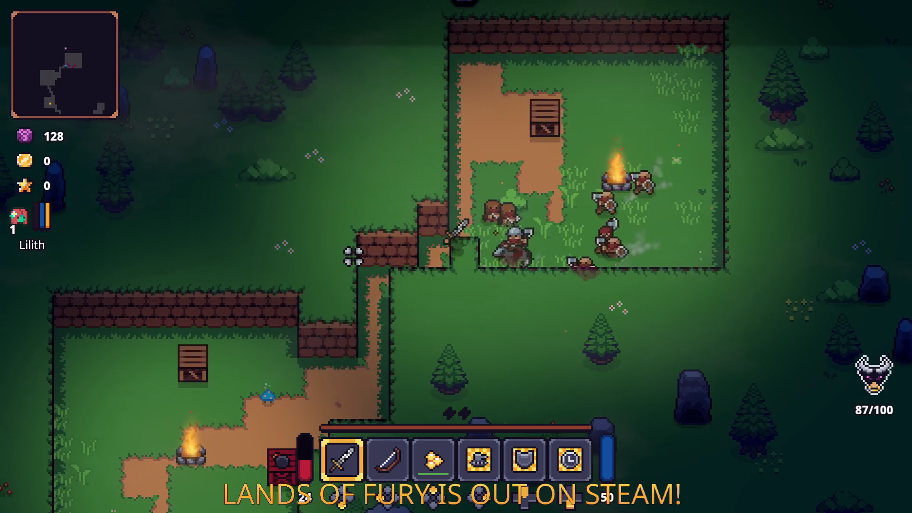
pyautogui.press('2')
pyautogui.press('a')
pyautogui.press('s')
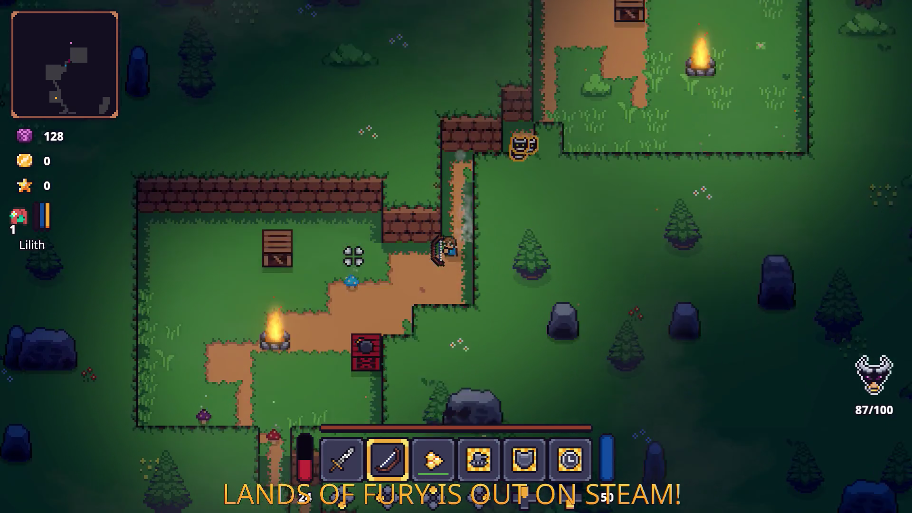
pyautogui.press('a')
pyautogui.press('s')
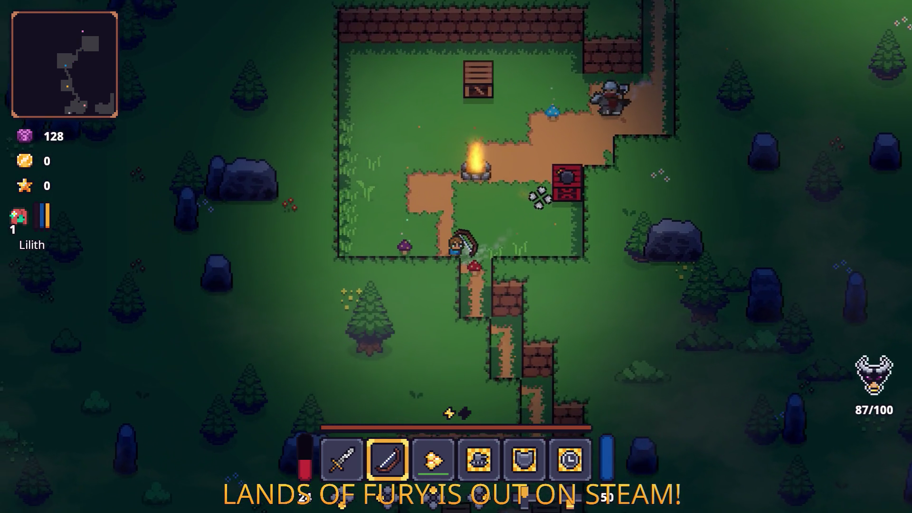
pyautogui.press('w')
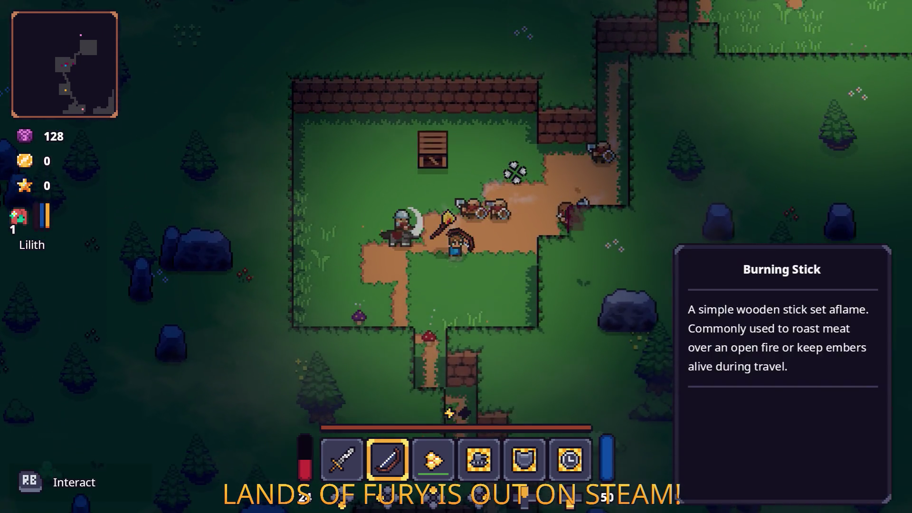
pyautogui.press('s')
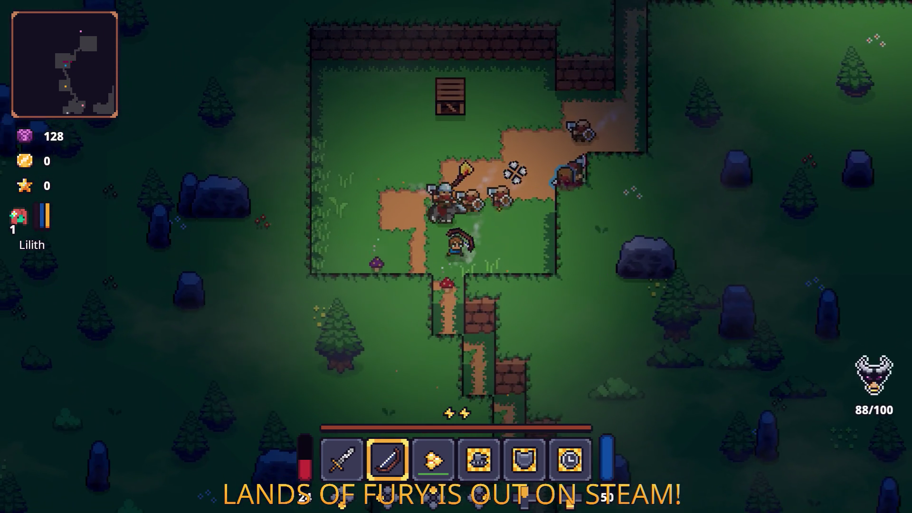
pyautogui.press('a')
pyautogui.press('w')
pyautogui.press('1')
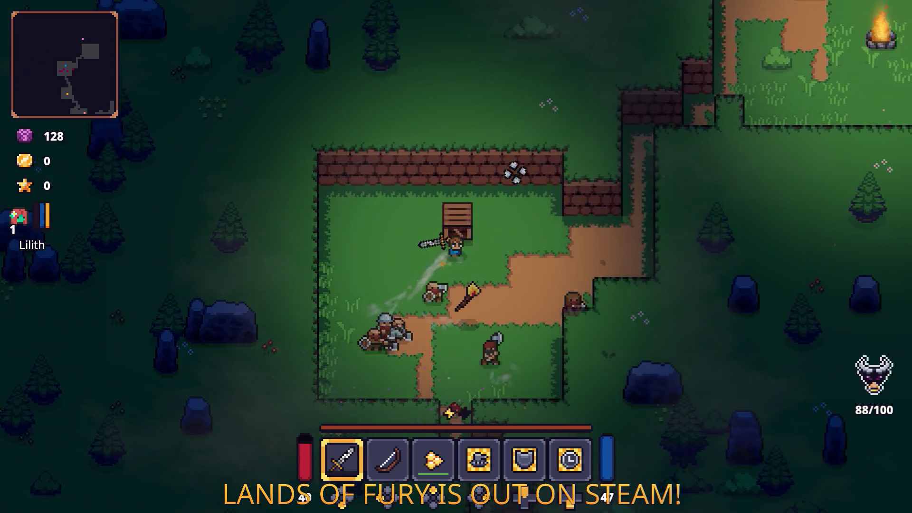
# Step: Follow the winding path south-east away from the enemies
pyautogui.press('s')
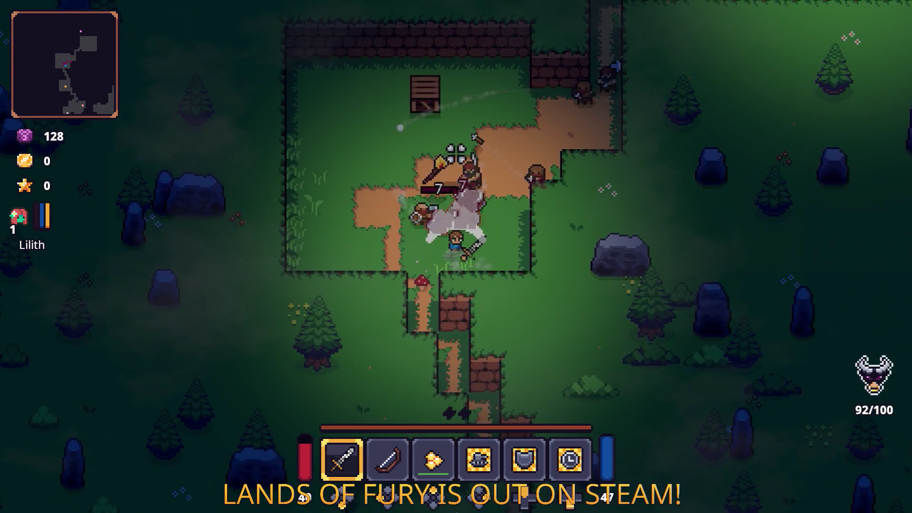
pyautogui.press('s')
pyautogui.press('a')
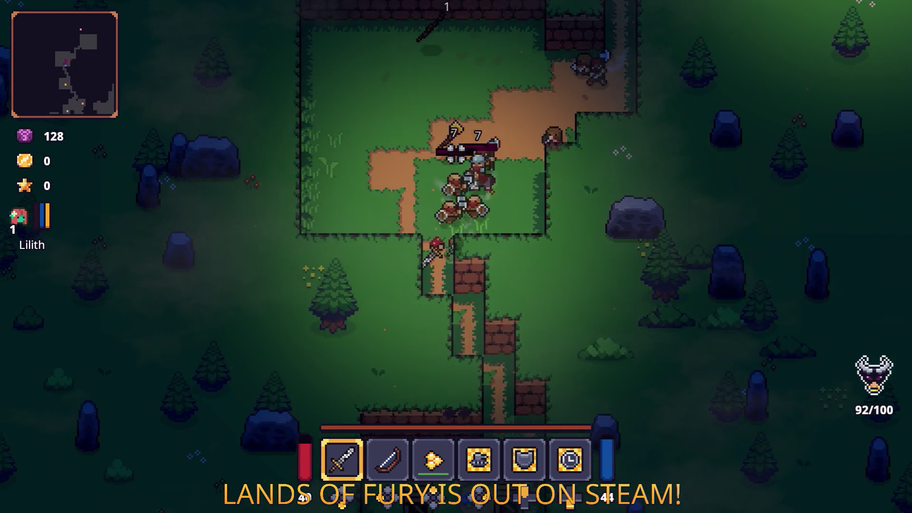
pyautogui.press('s')
pyautogui.press('d')
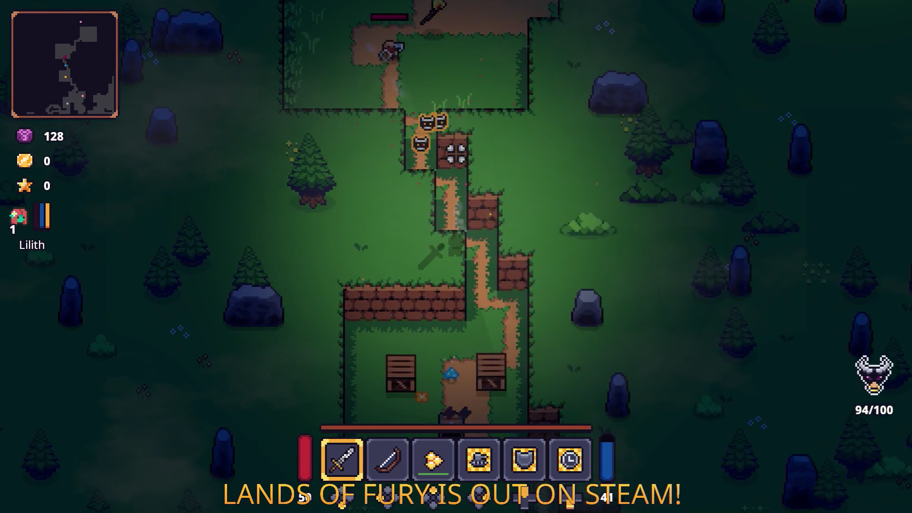
pyautogui.press('s')
pyautogui.press('d')
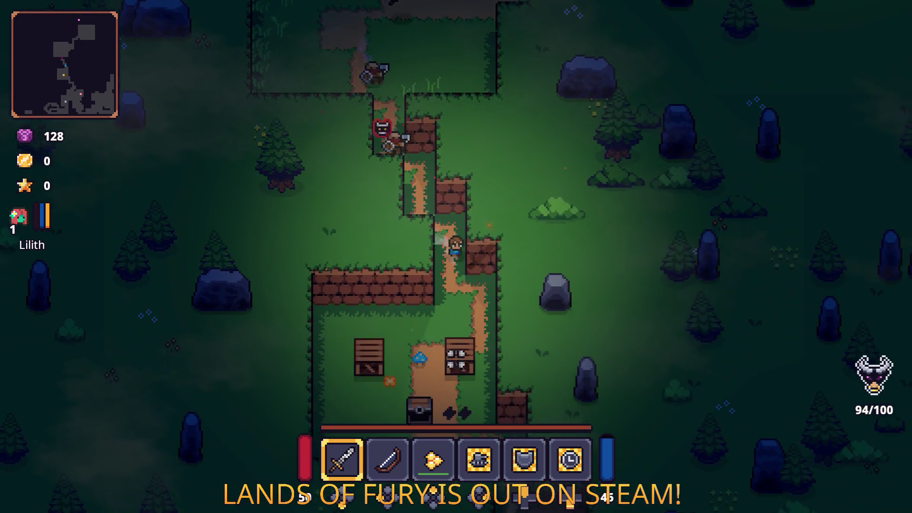
pyautogui.press('s')
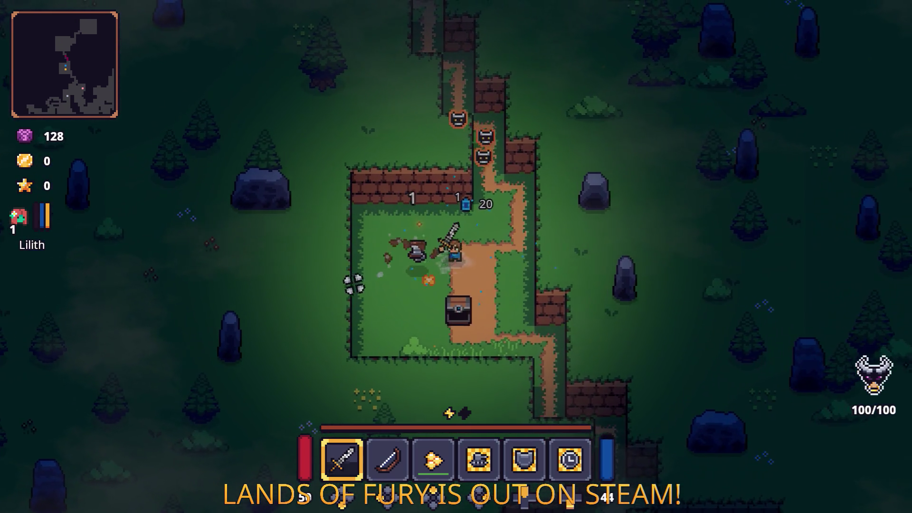
pyautogui.press('d')
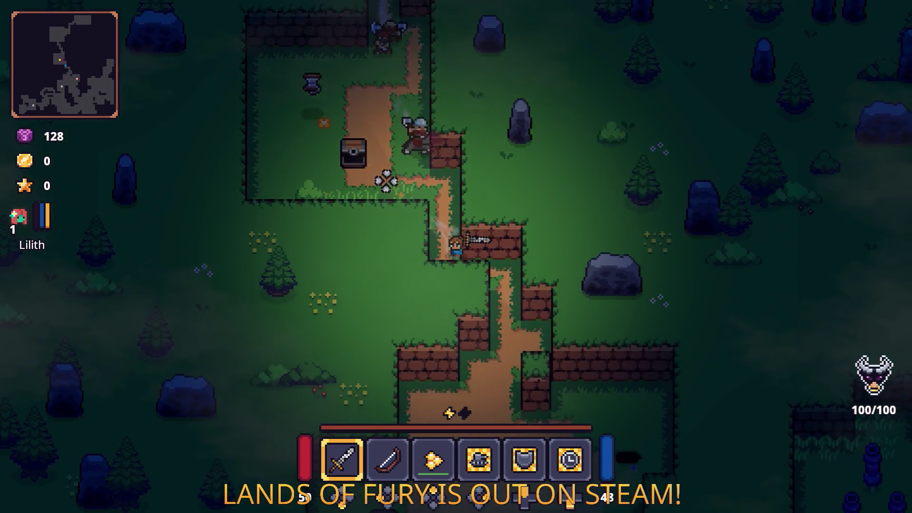
pyautogui.press('s')
pyautogui.press('d')
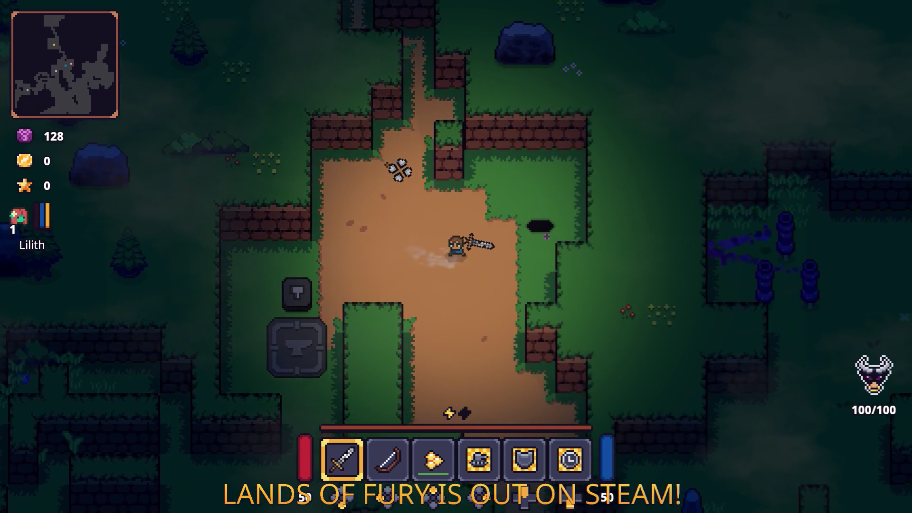
# Step: Fight the helmeted and axe enemies, collect the dropped coins, and approach the bear
pyautogui.press('a')
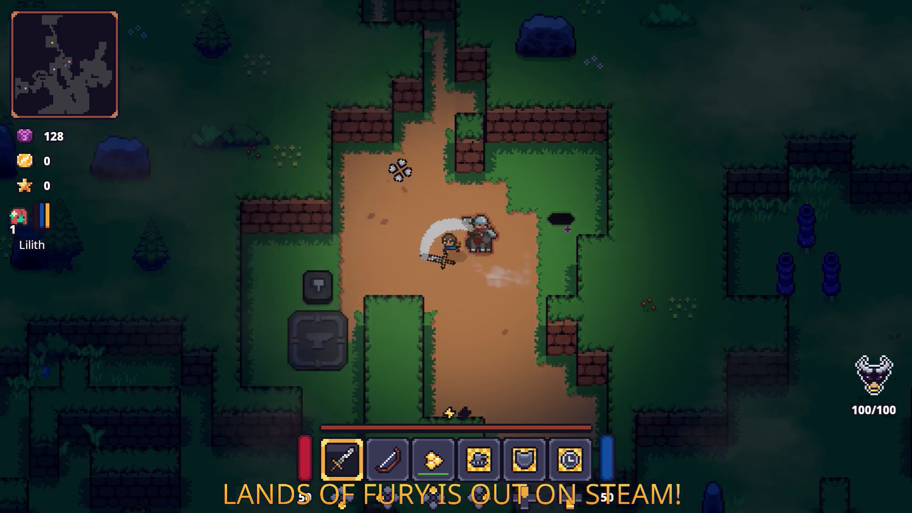
pyautogui.press('s')
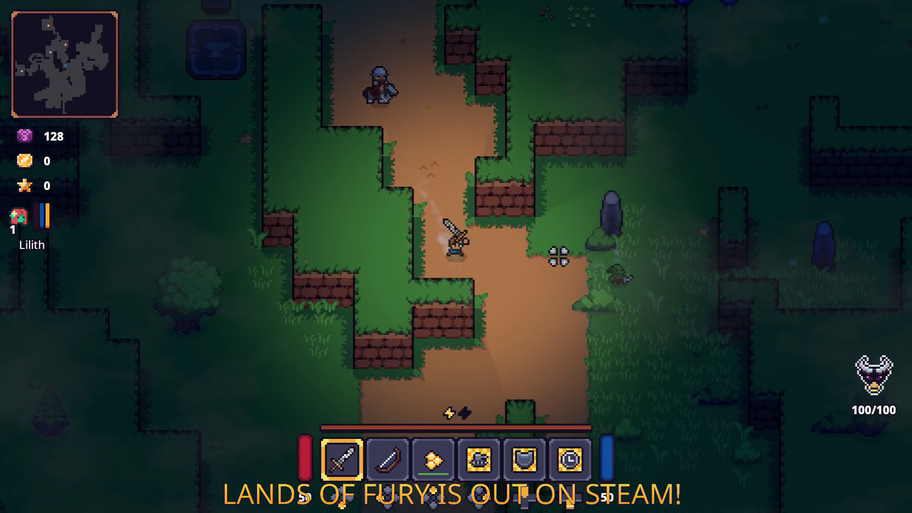
pyautogui.press('d')
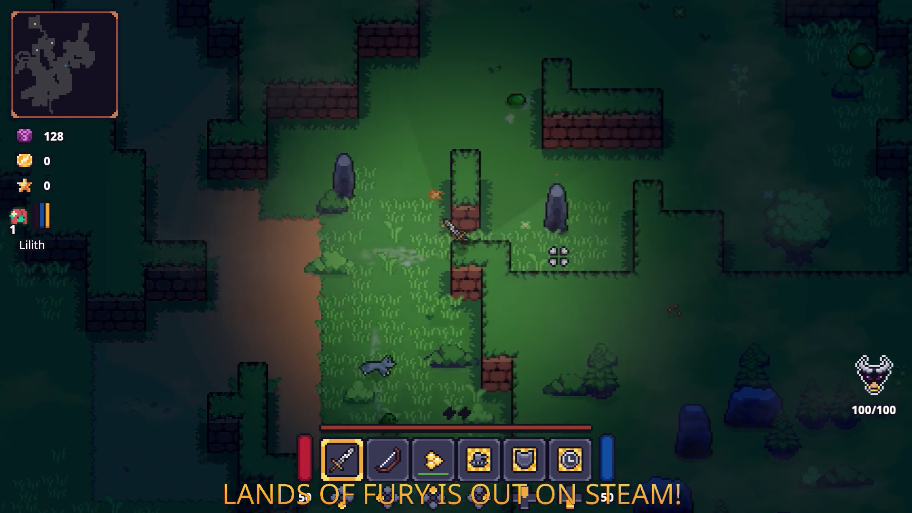
pyautogui.press('w')
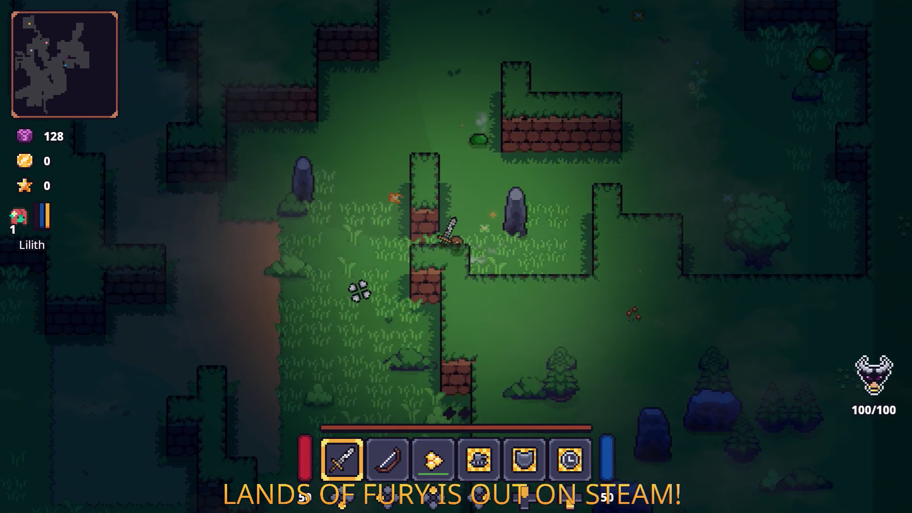
pyautogui.press('a')
pyautogui.press('s')
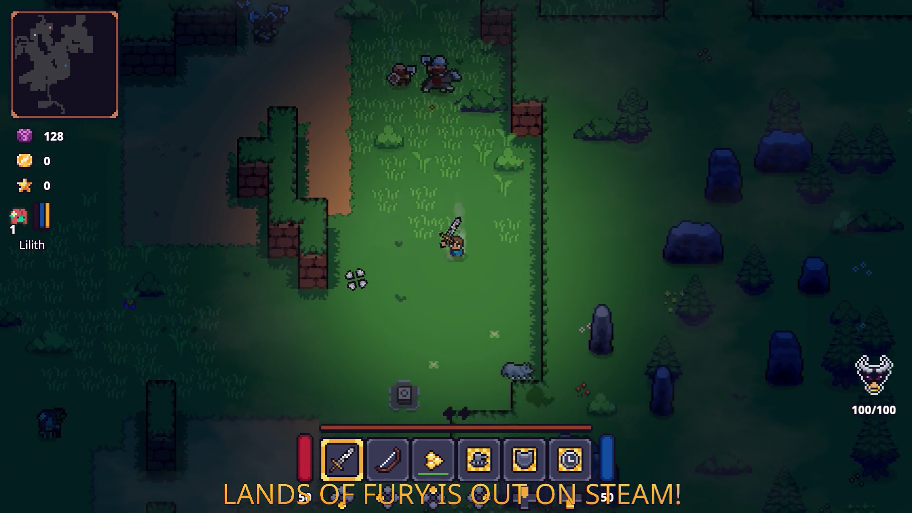
pyautogui.press('s')
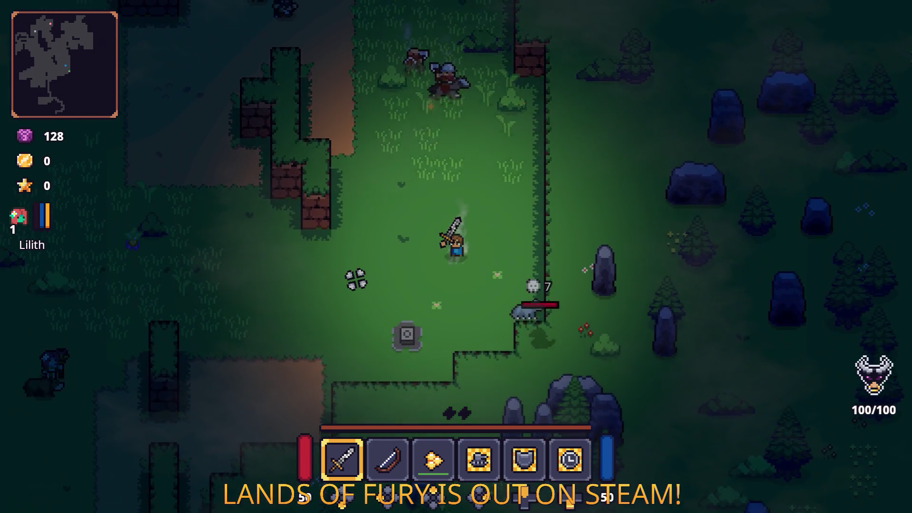
pyautogui.press('a')
pyautogui.press('s')
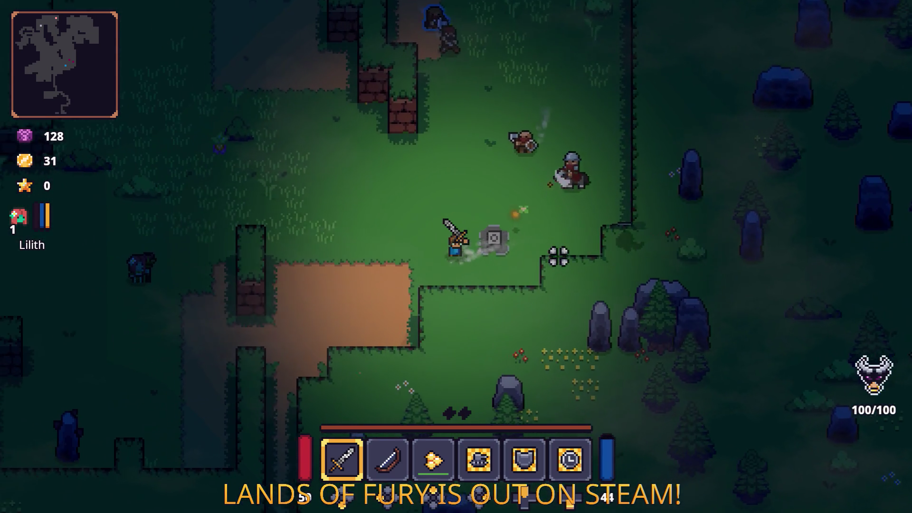
pyautogui.press('a')
pyautogui.press('s')
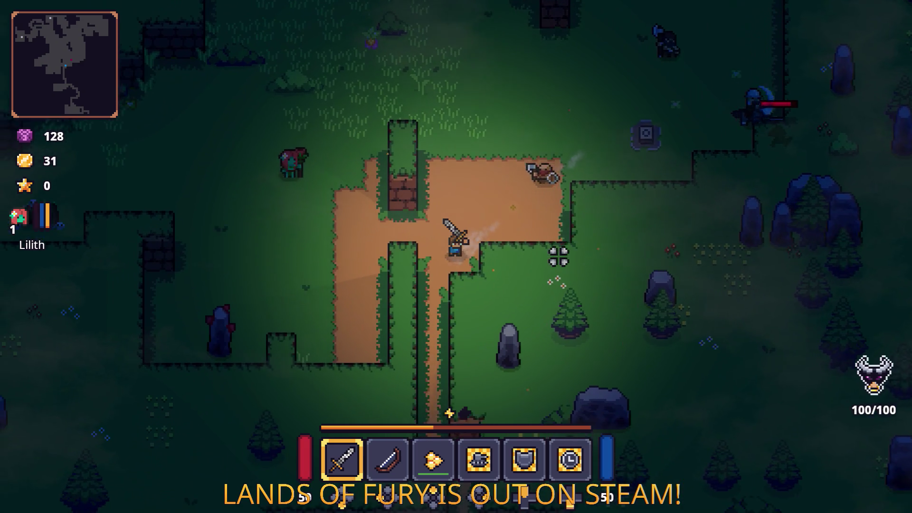
pyautogui.press('a')
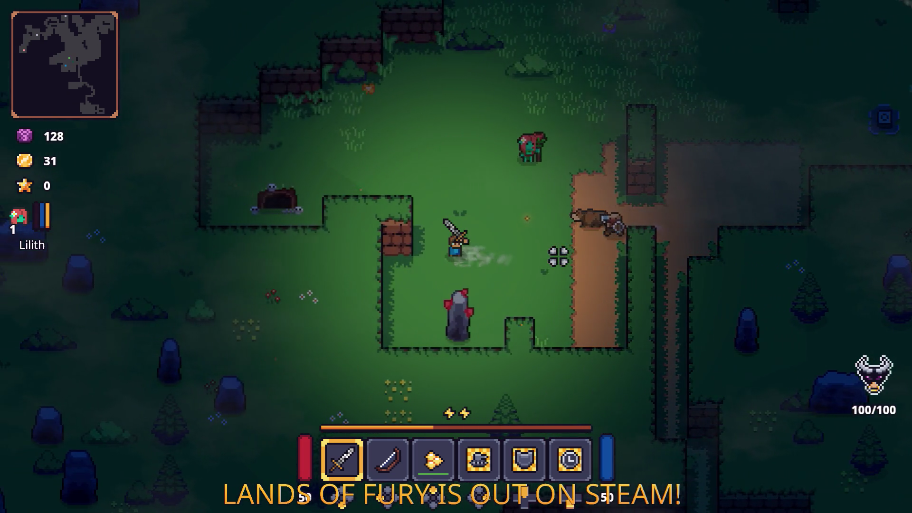
# Step: Strike the bear and the swarming axe enemies, briefly pausing and resuming the game
pyautogui.click(559, 257)
pyautogui.press('w')
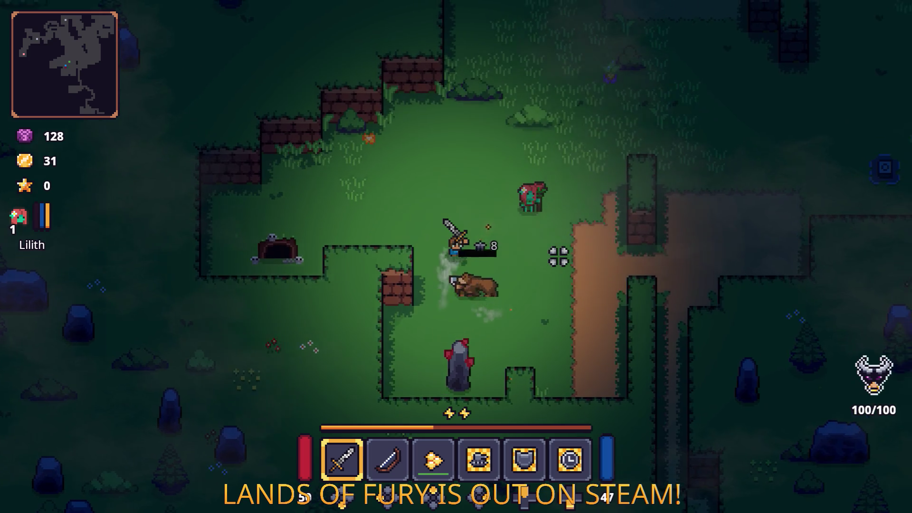
pyautogui.press('d')
pyautogui.press('w')
pyautogui.press('d')
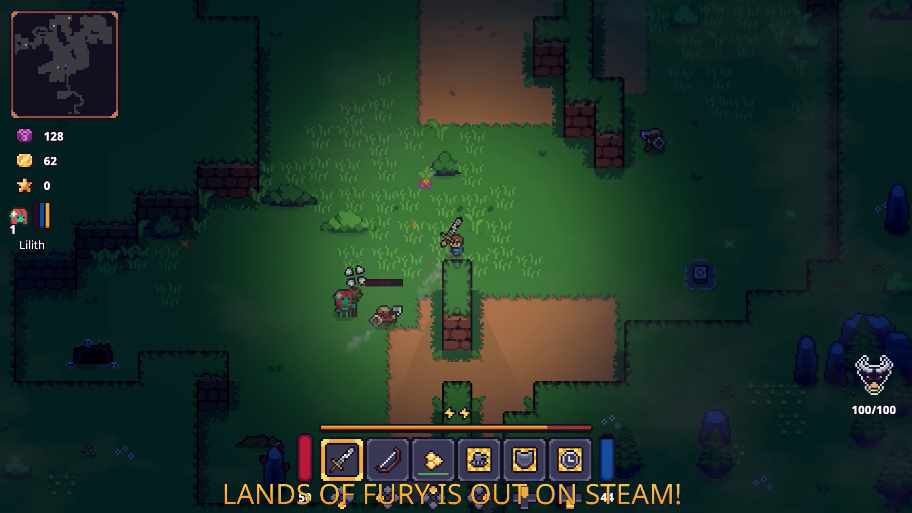
pyautogui.press('d')
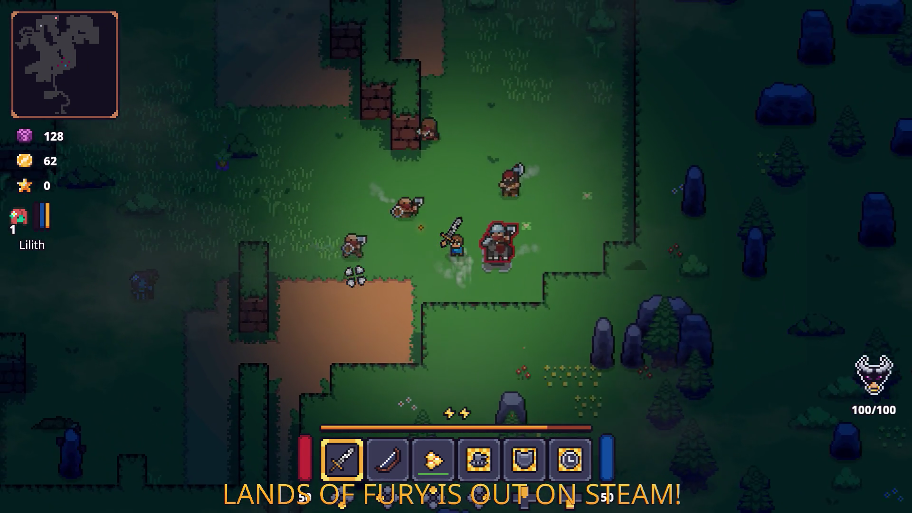
pyautogui.click(558, 264)
pyautogui.press('Escape')
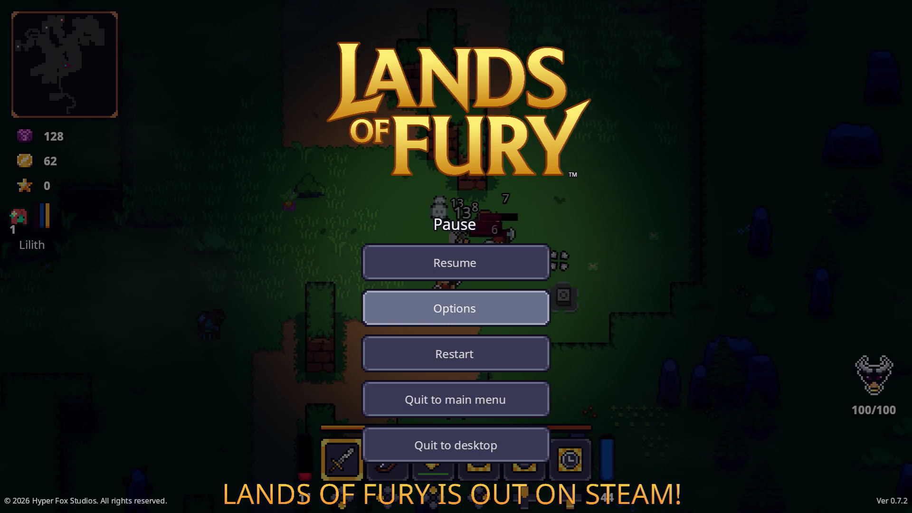
pyautogui.press('Escape')
# Step: Walk past the brick ledges and statue to the dark hole and descend into the arena
pyautogui.press('a')
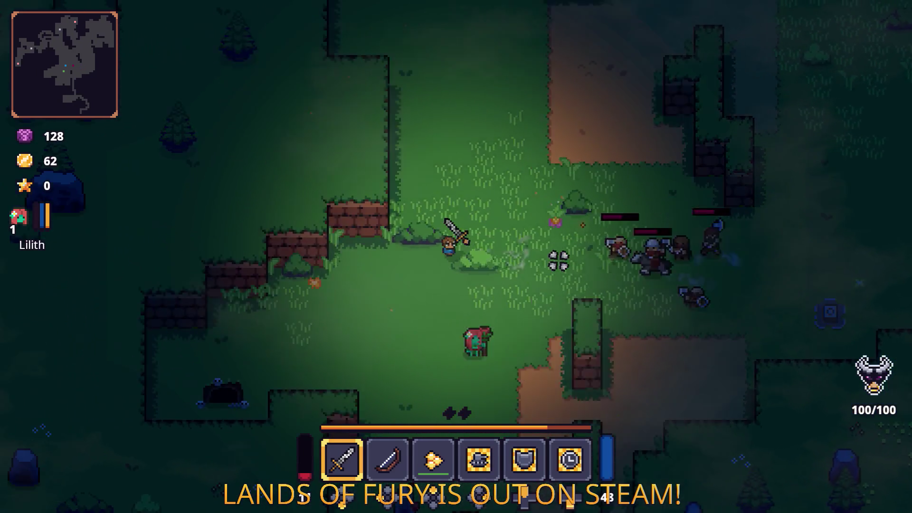
pyautogui.press('w')
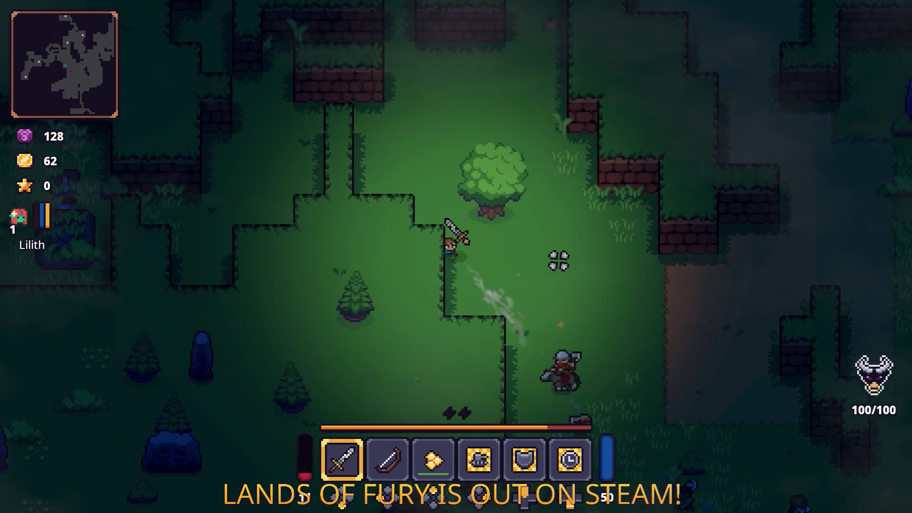
pyautogui.press('w')
pyautogui.press('a')
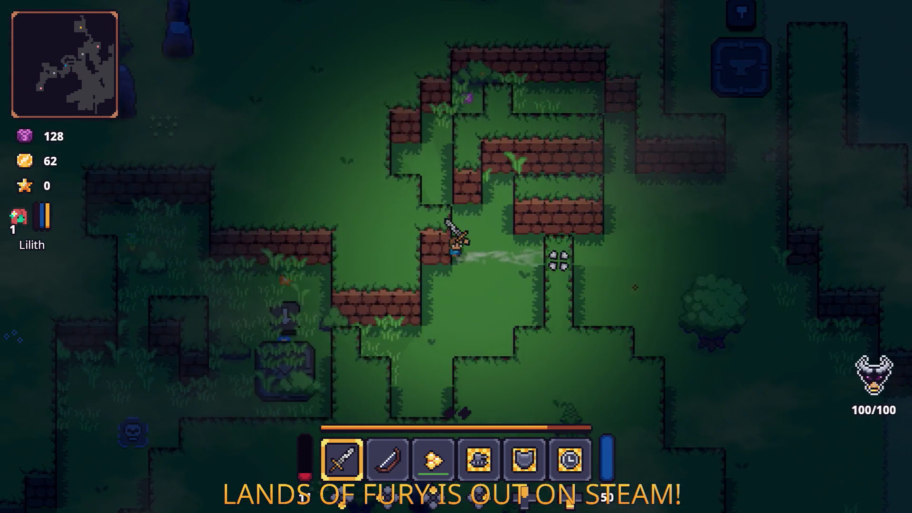
pyautogui.press('s')
pyautogui.press('a')
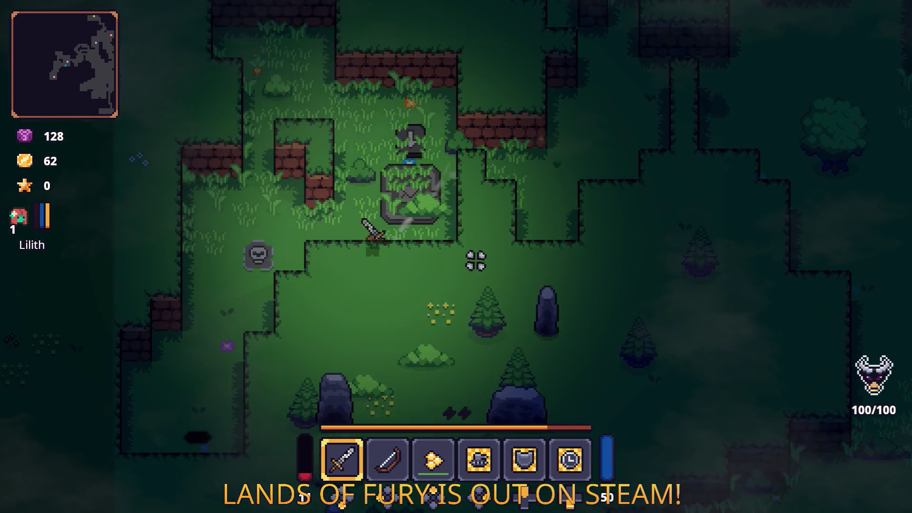
pyautogui.press('s')
pyautogui.press('a')
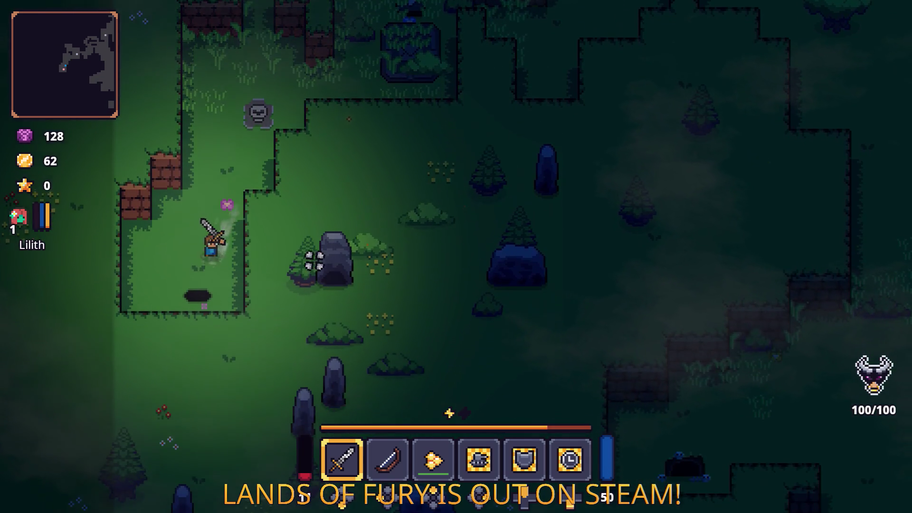
pyautogui.press('s')
pyautogui.press('e')
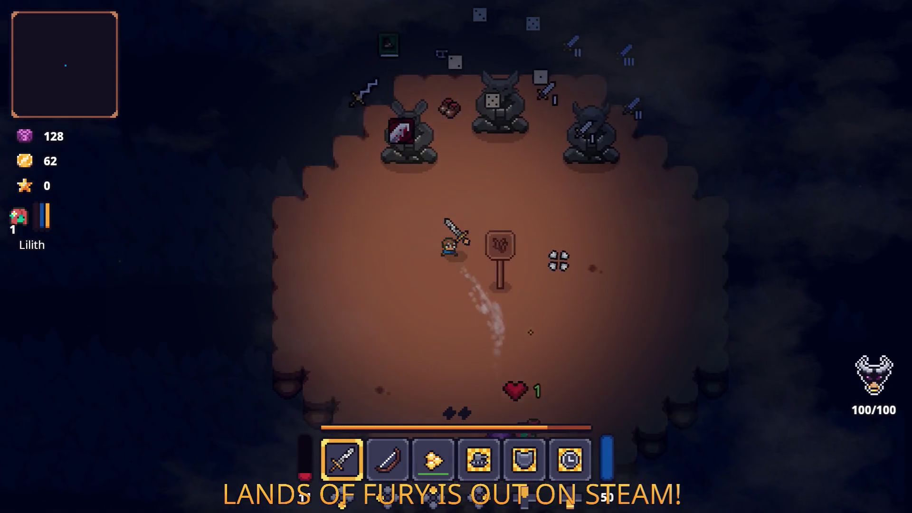
# Step: Walk toward the statues, then pause and choose quit to desktop
pyautogui.press('w')
pyautogui.press('a')
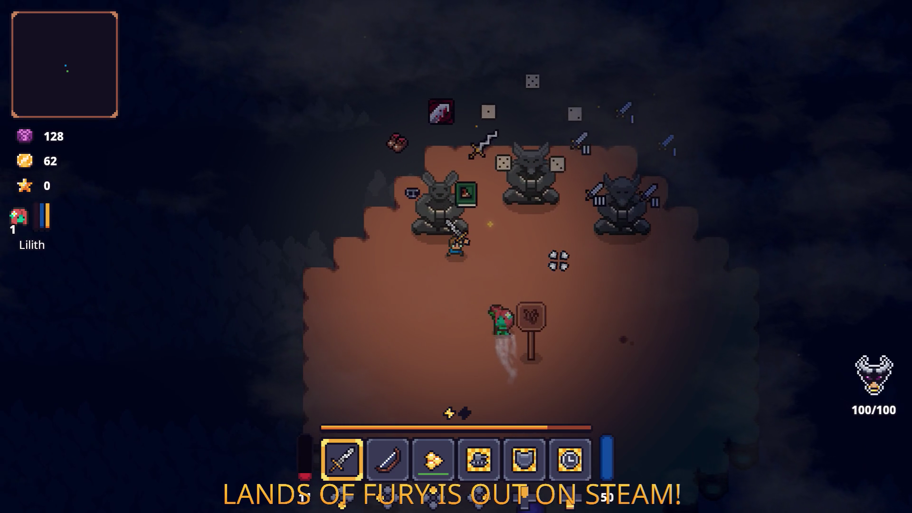
pyautogui.press('Escape')
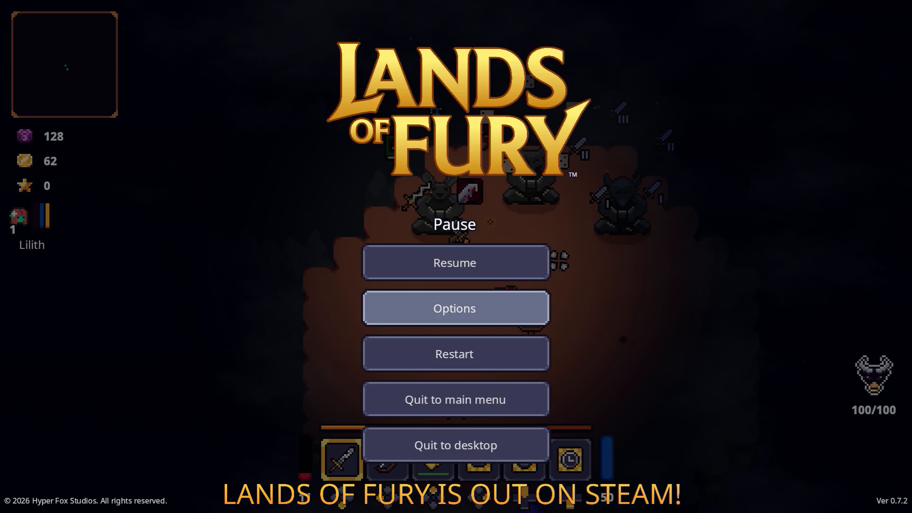
pyautogui.press('Down')
pyautogui.press('Down')
pyautogui.press('Down')
pyautogui.press('Return')
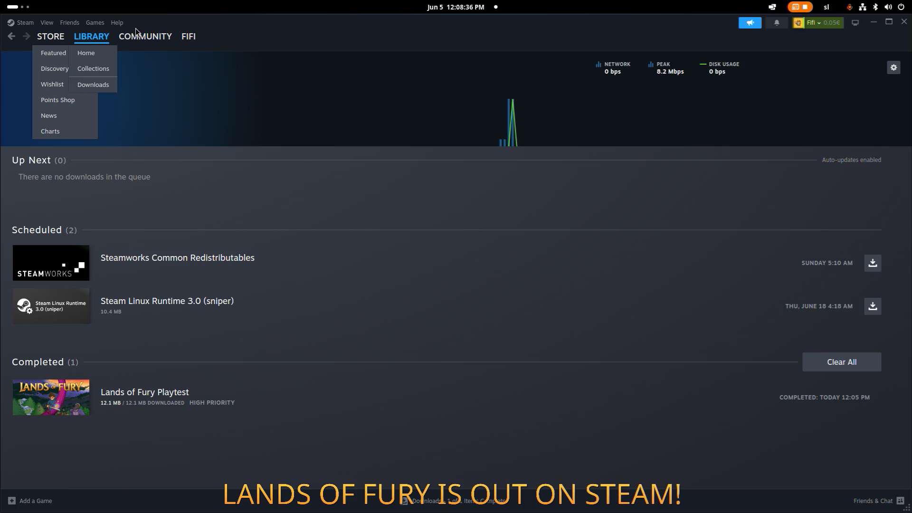
# Step: Close the Steam window to reveal the 0.7.2 - Playtest build folder
pyautogui.click(904, 21)
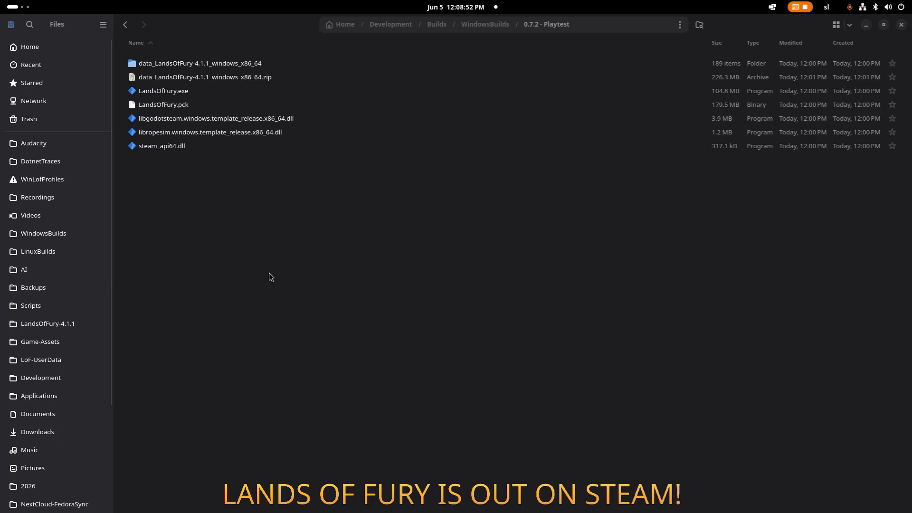
# Step: Switch from Files to the Visual Studio Code window with the godot-project
pyautogui.hotkey('alt', 'Tab')
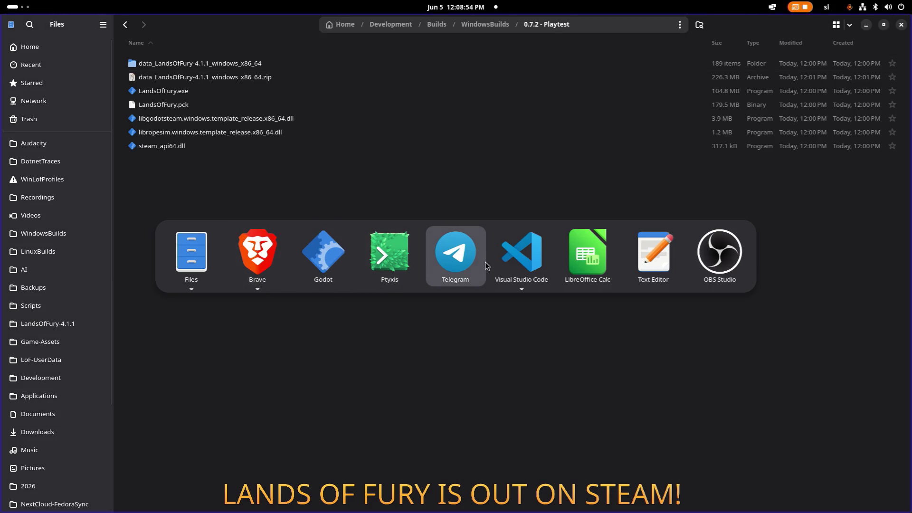
pyautogui.click(520, 264)
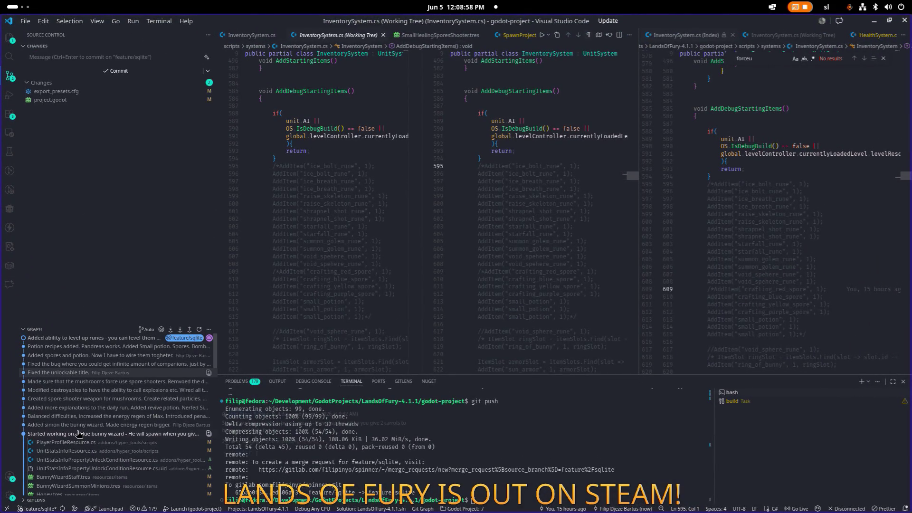
# Step: Review GitLens hover cards for recent commits, ending on 'Fixed the unlockable title'
pyautogui.moveTo(78, 418)
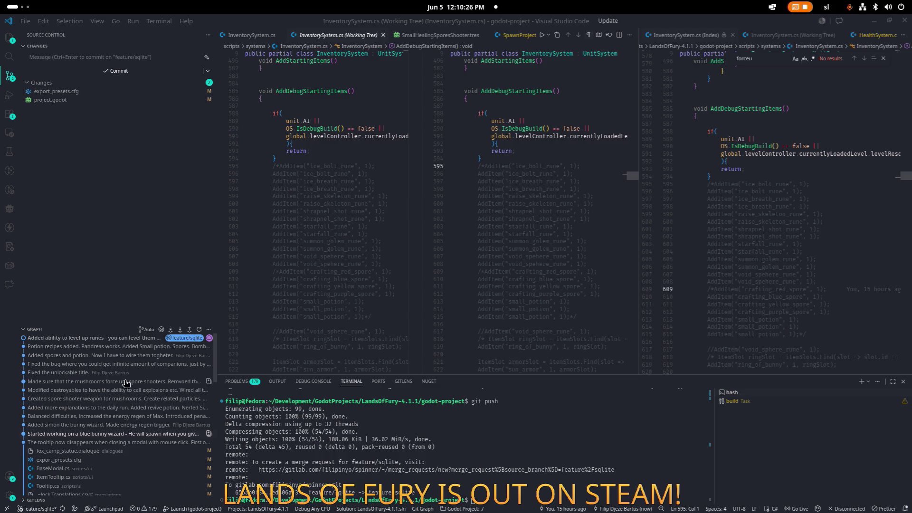
pyautogui.moveTo(96, 411)
pyautogui.moveTo(57, 373)
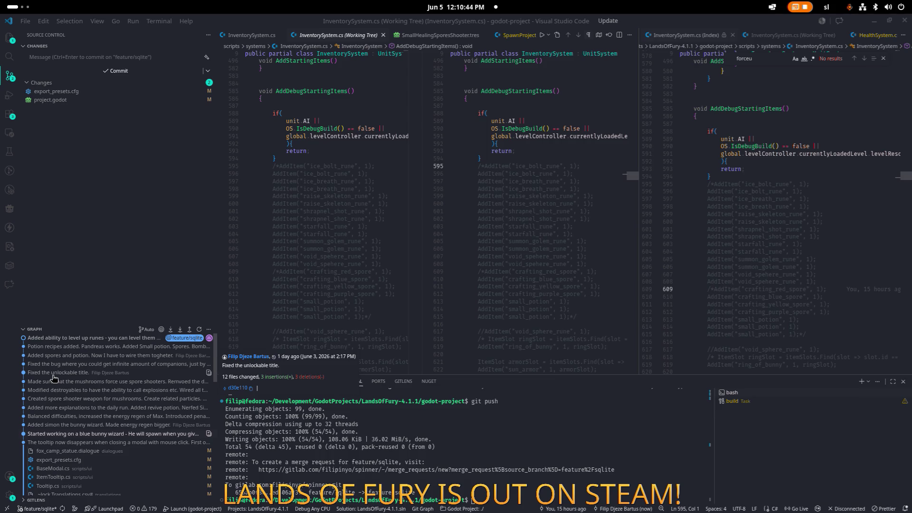
# Step: Expand the 'Fixed the unlockable title' files and copy its and the companions bug-fix commit messages
pyautogui.click(53, 375)
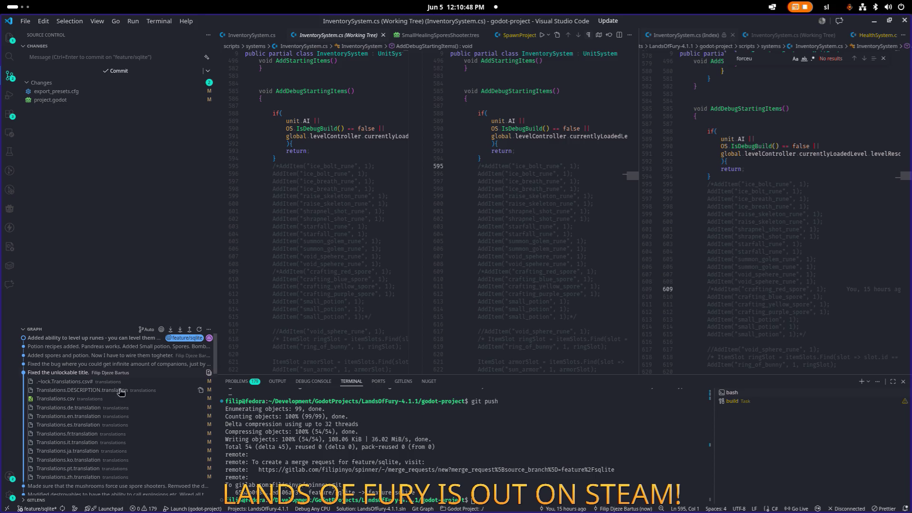
pyautogui.rightClick(67, 373)
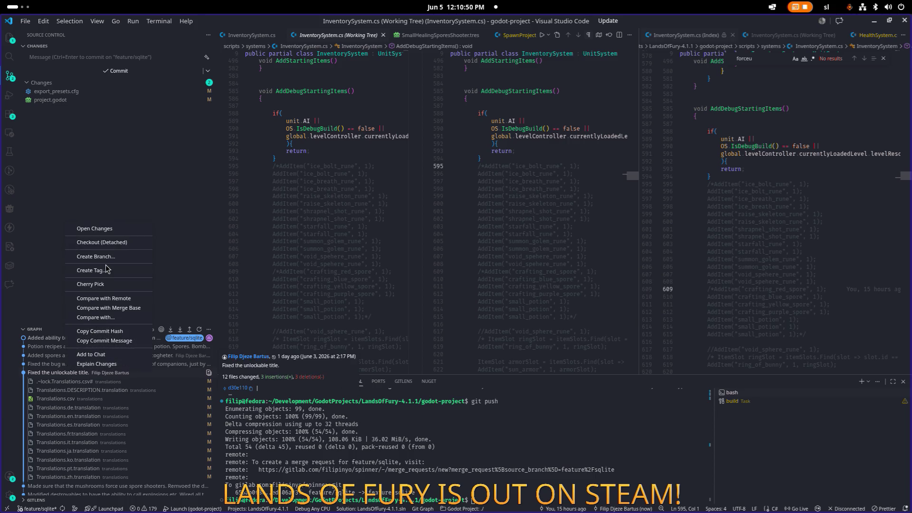
pyautogui.click(122, 341)
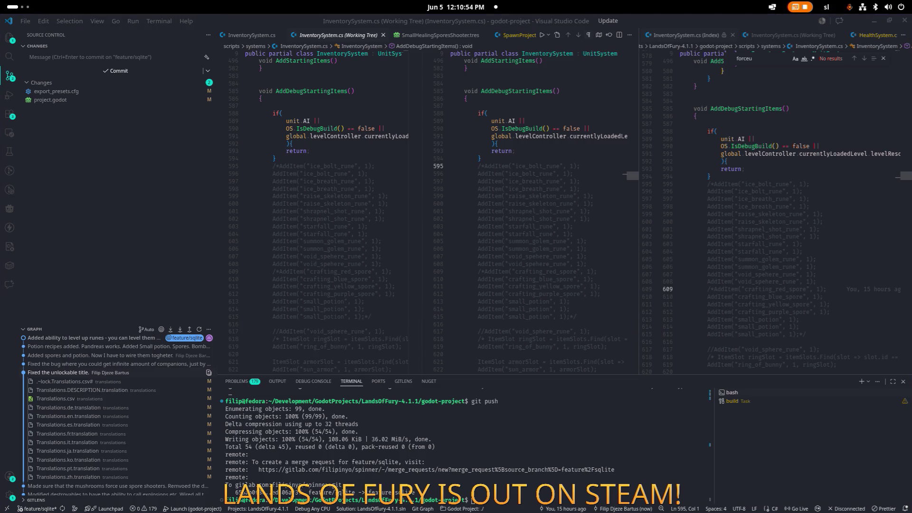
pyautogui.rightClick(77, 366)
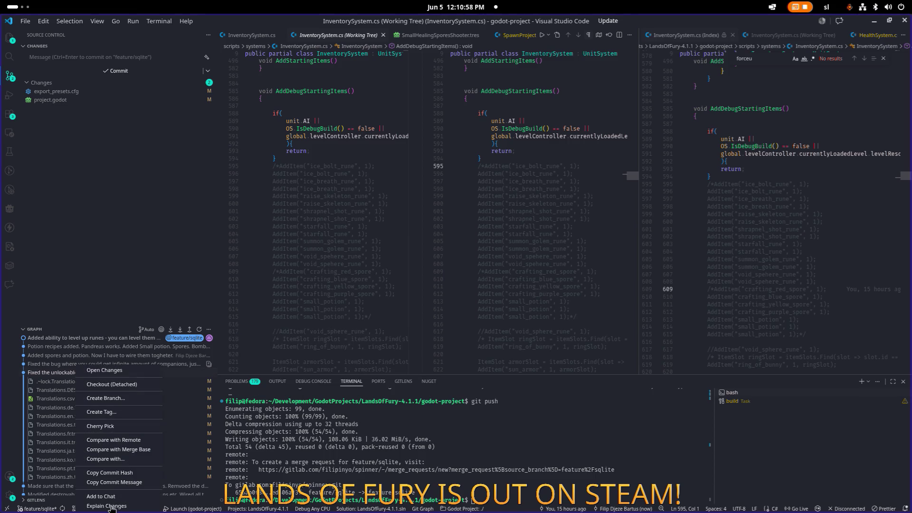
pyautogui.click(116, 485)
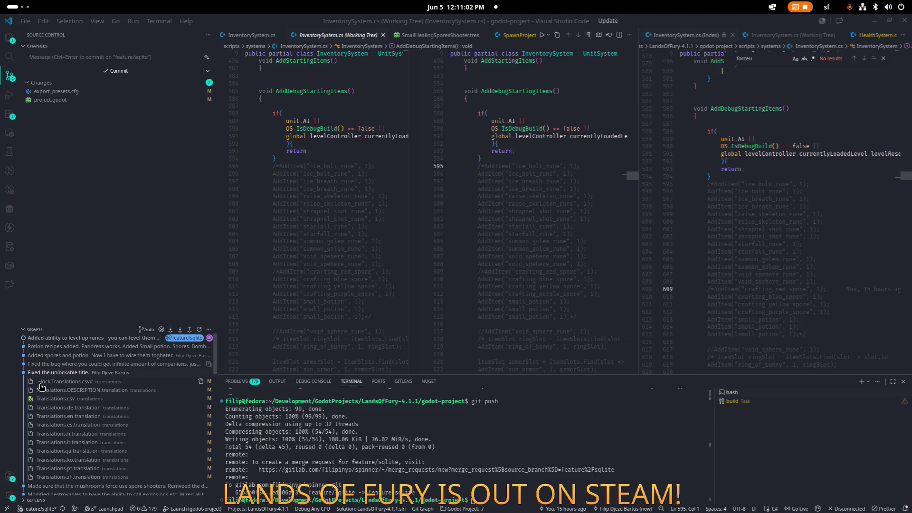
# Step: Choose actions from the 'Added spores and potion', 'Potion recipes added' and newest commits' context menus
pyautogui.rightClick(82, 356)
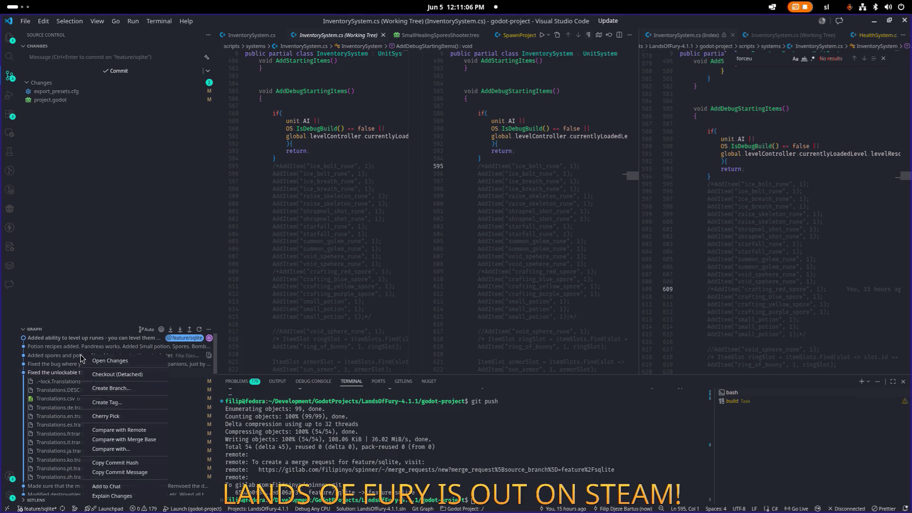
pyautogui.click(123, 478)
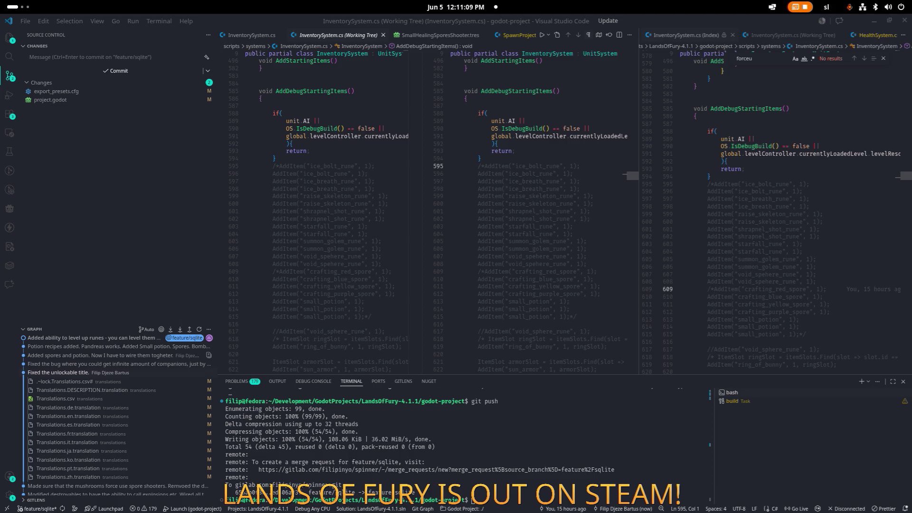
pyautogui.moveTo(74, 353)
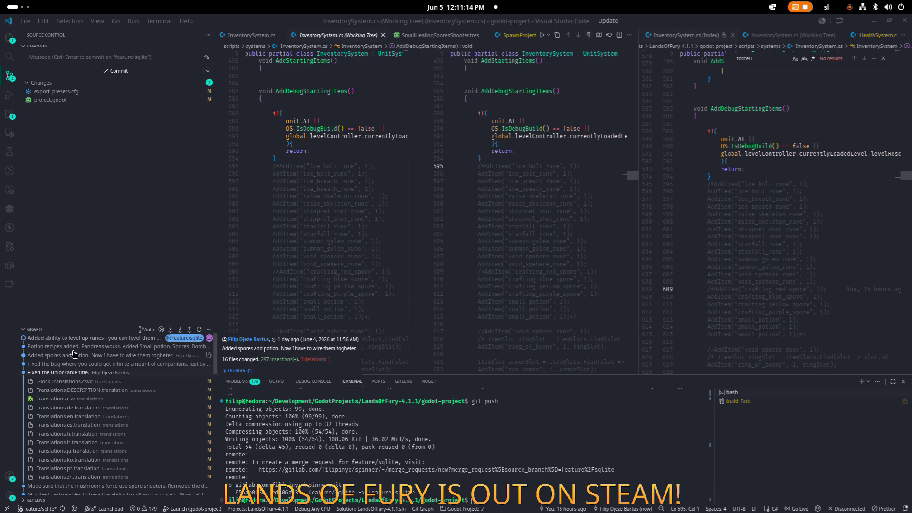
pyautogui.rightClick(75, 350)
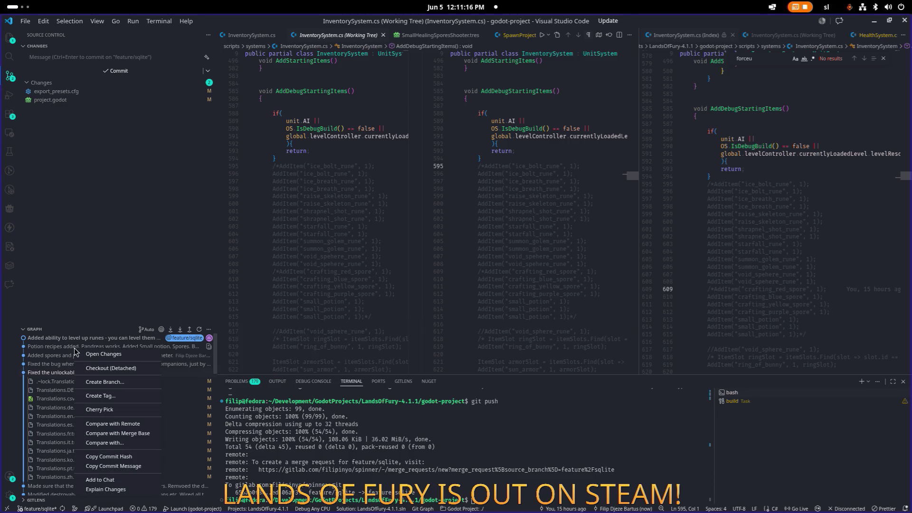
pyautogui.click(117, 472)
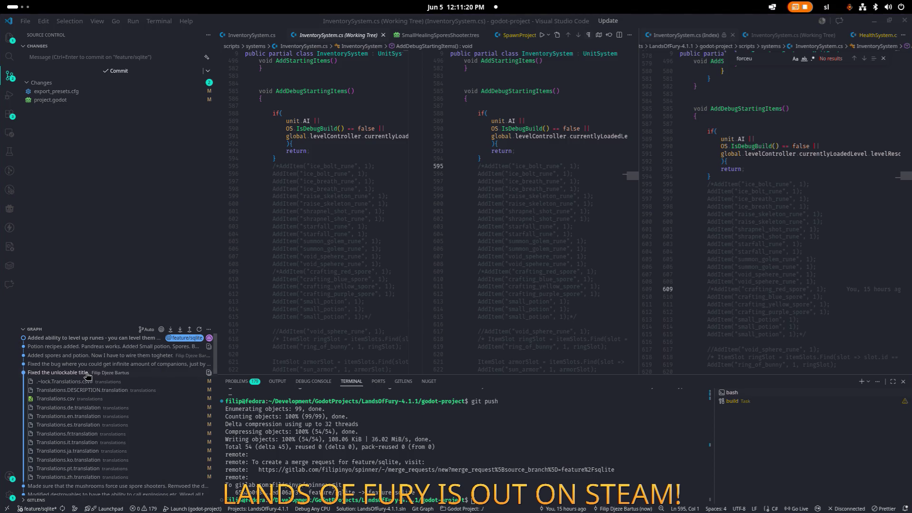
pyautogui.rightClick(90, 341)
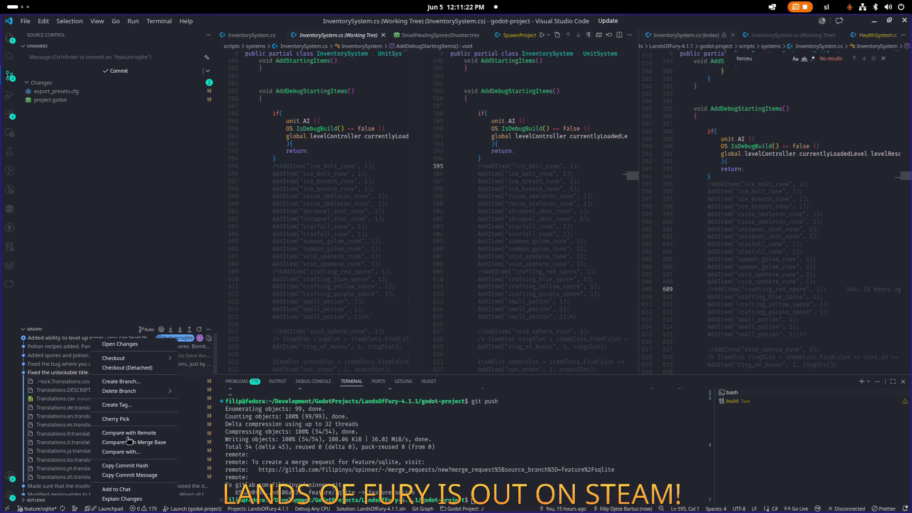
pyautogui.click(63, 478)
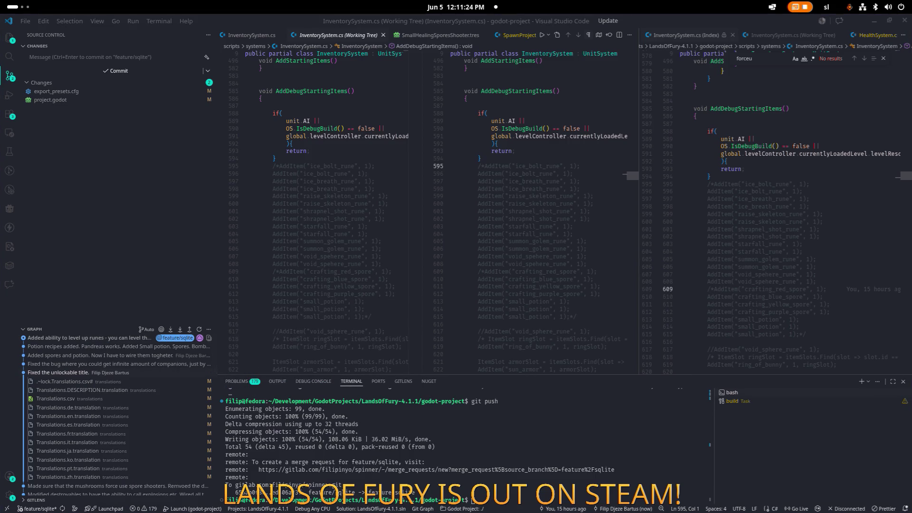